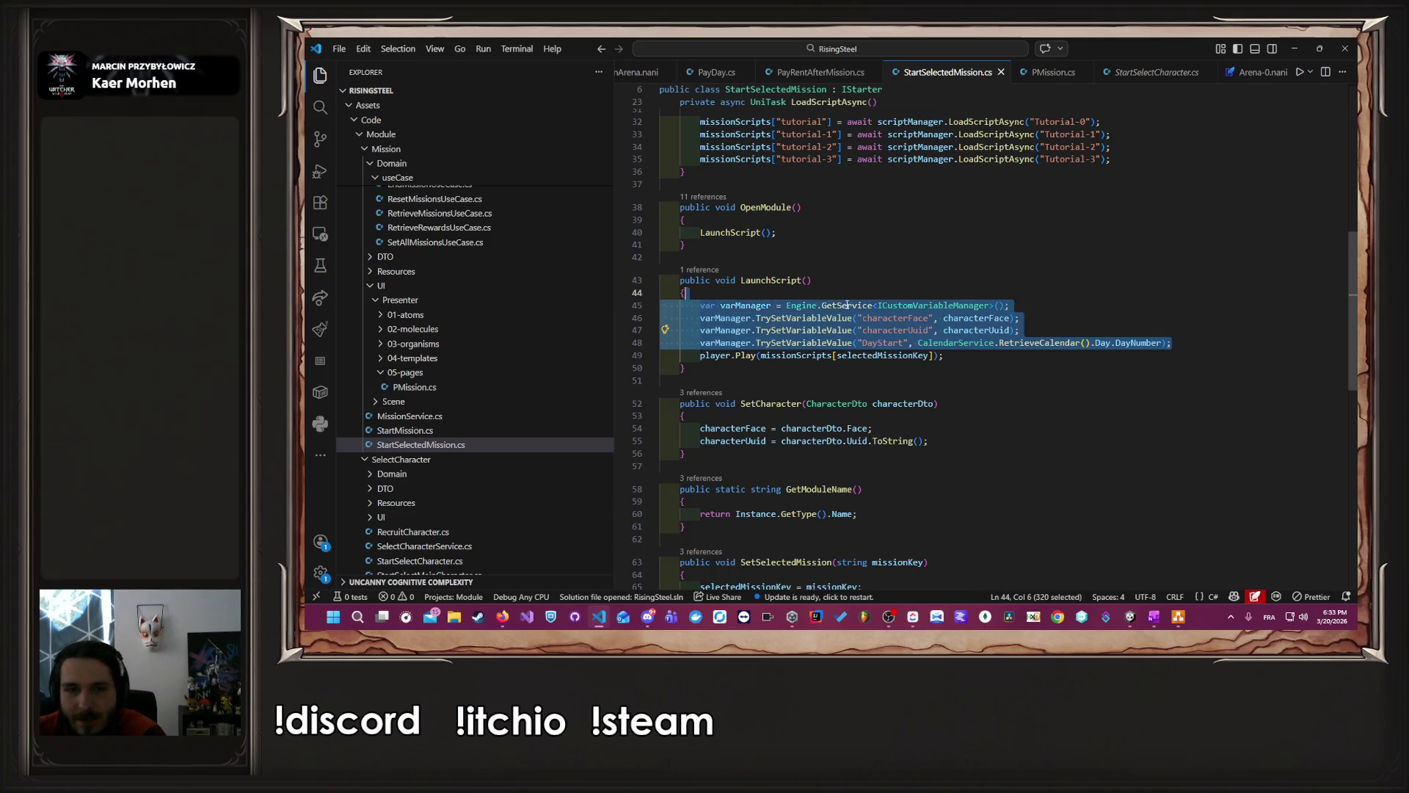
- Delete the DayStart variable line from LaunchScript and return to the Unity editor
key("Delete")
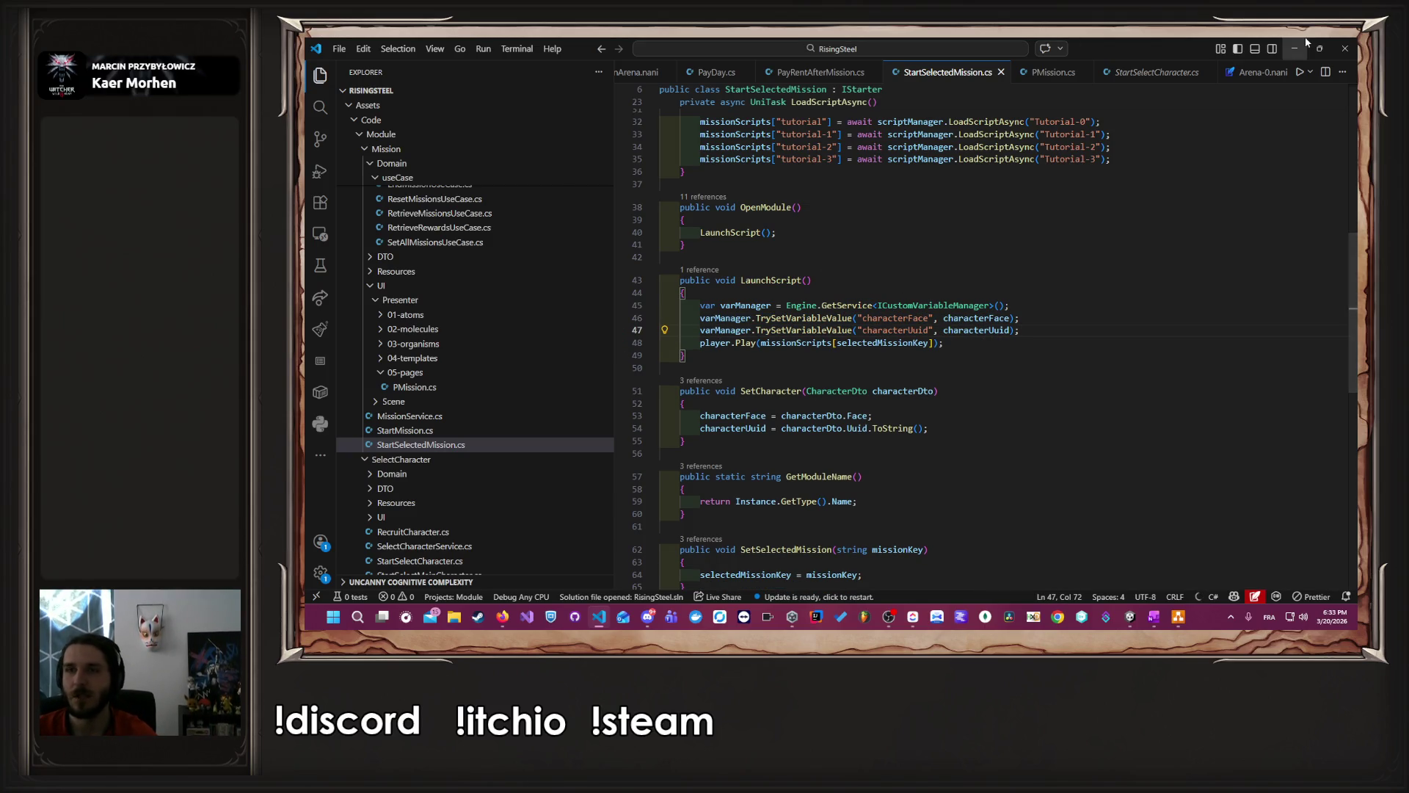
key("alt+Tab")
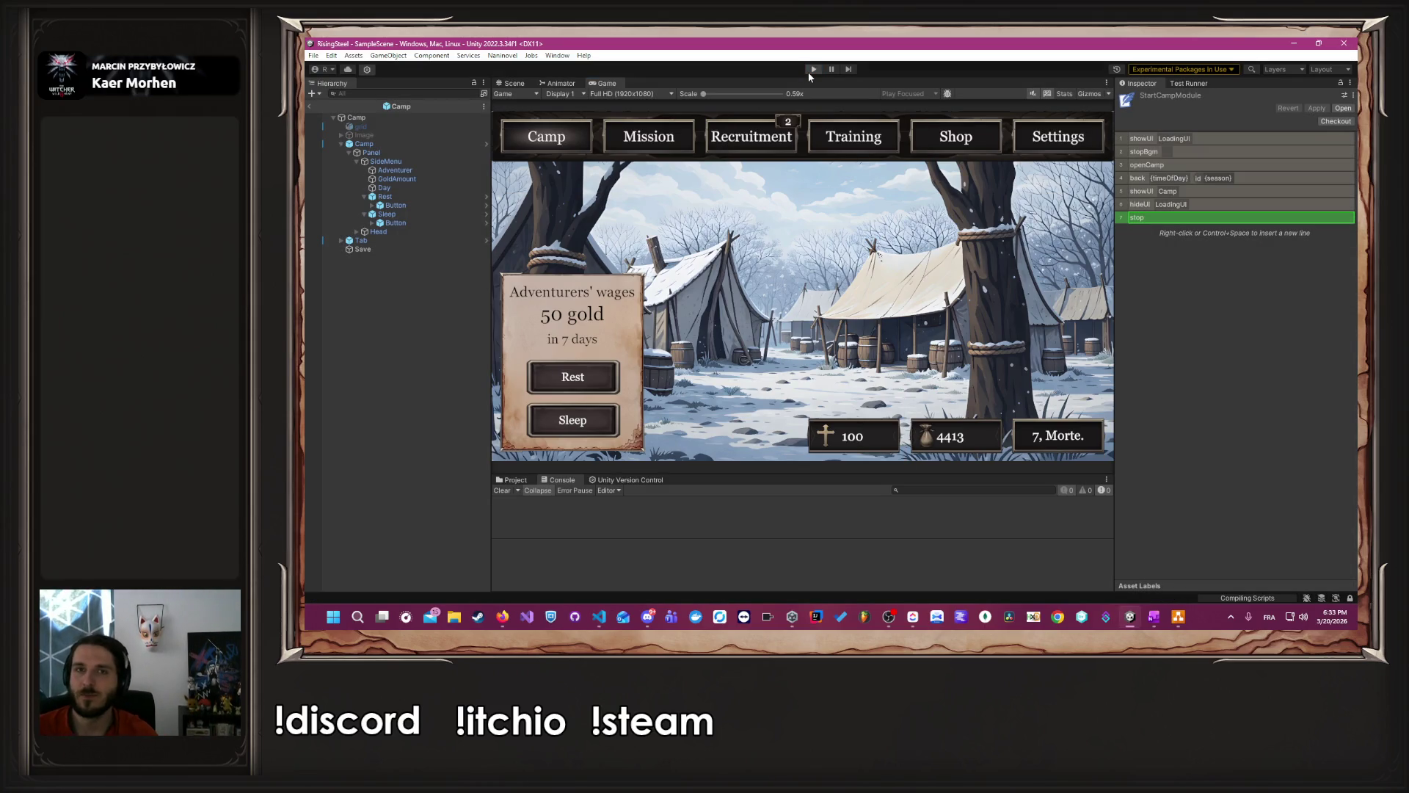
- Stop Play mode, clear the Console errors, and relaunch the game to its title menu
left_click(808, 72)
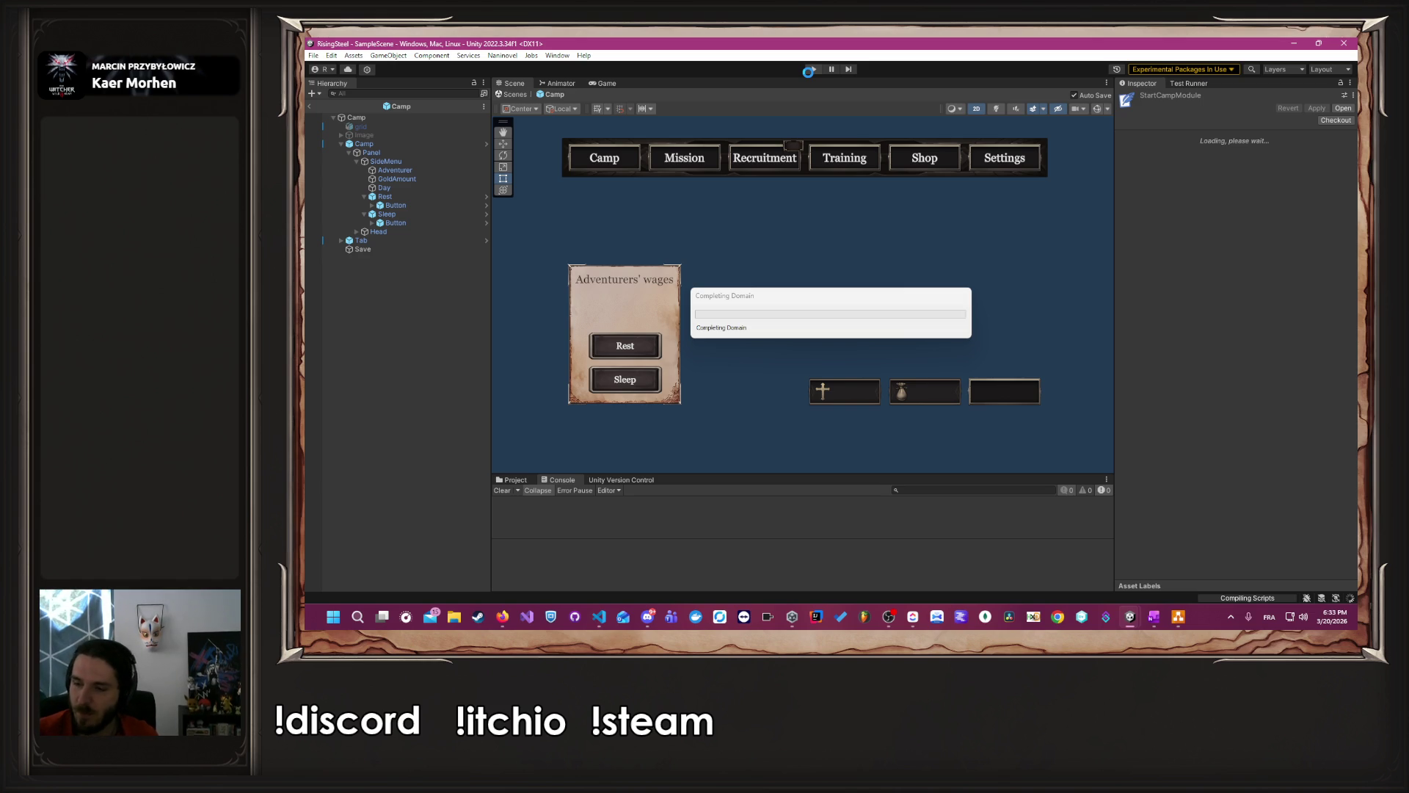
left_click(501, 490)
left_click(811, 72)
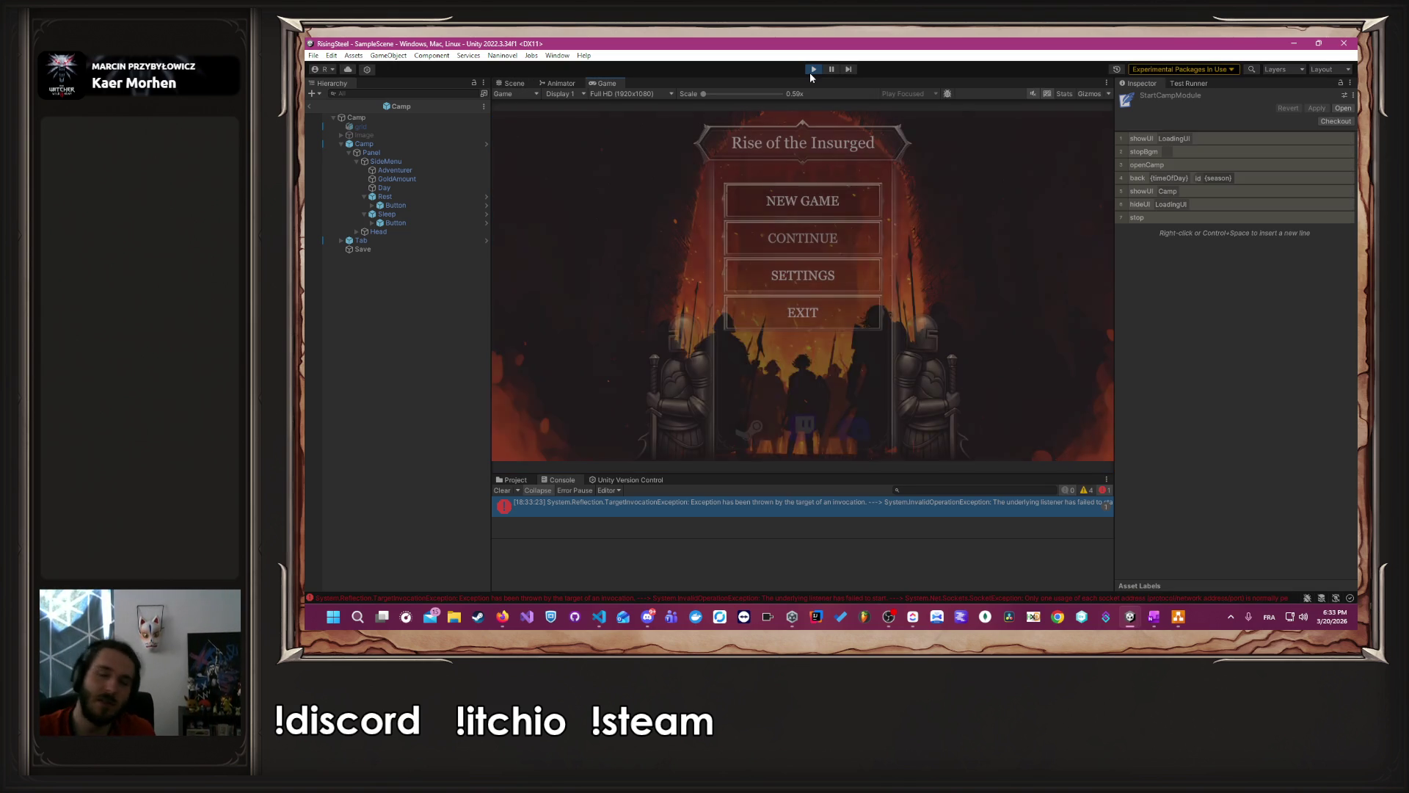
- Start a new game with player name 'A', clear the console, and choose the male character
left_click(877, 193)
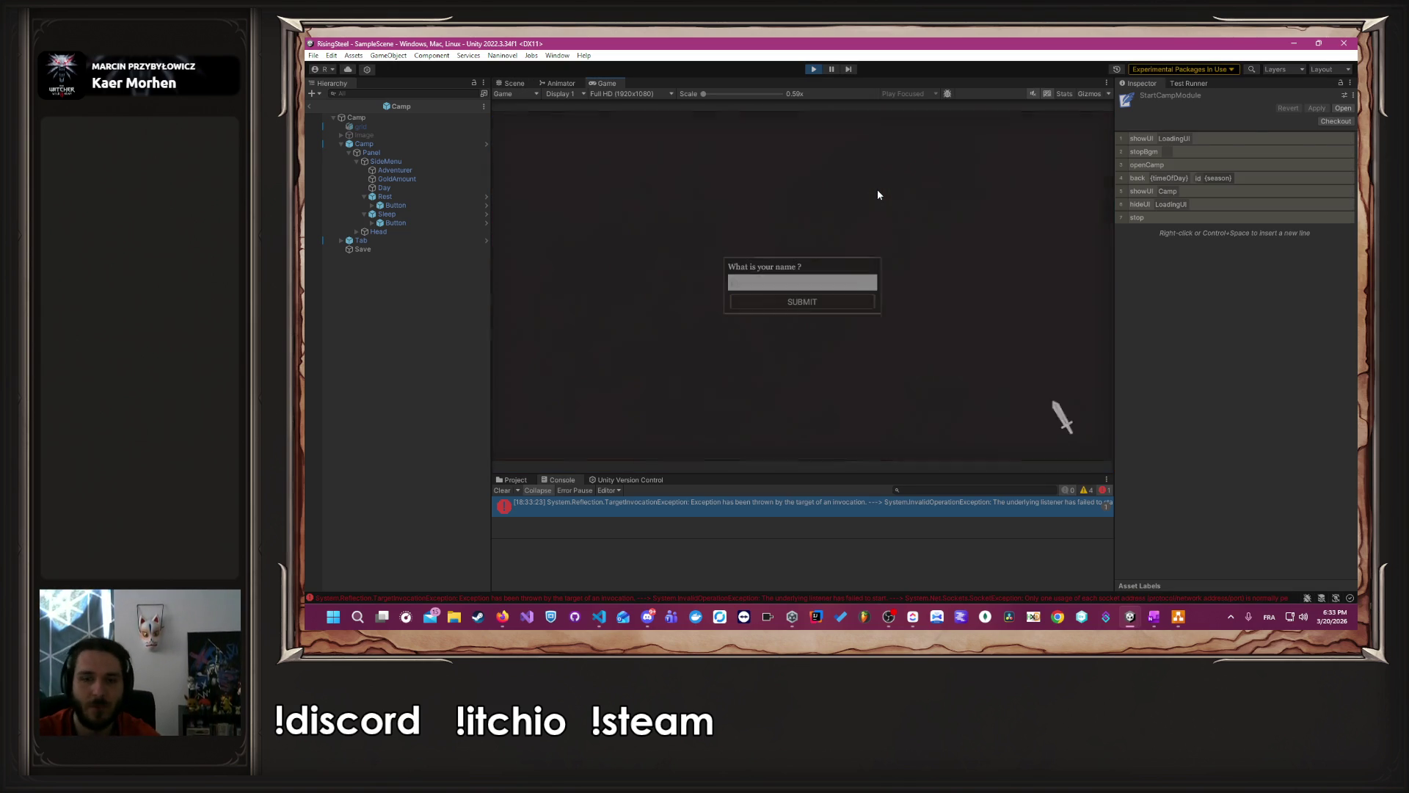
type("Albert")
key("Return")
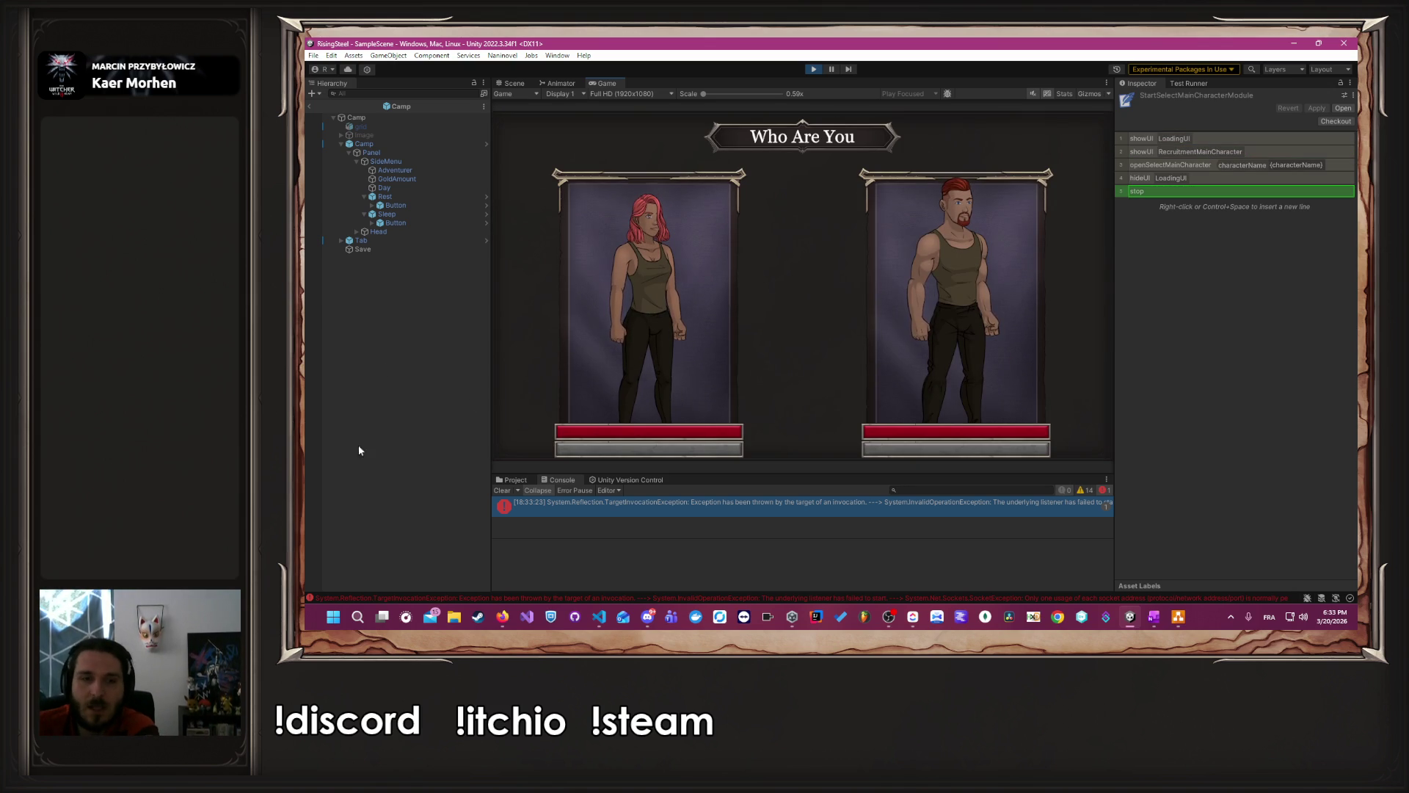
left_click(500, 492)
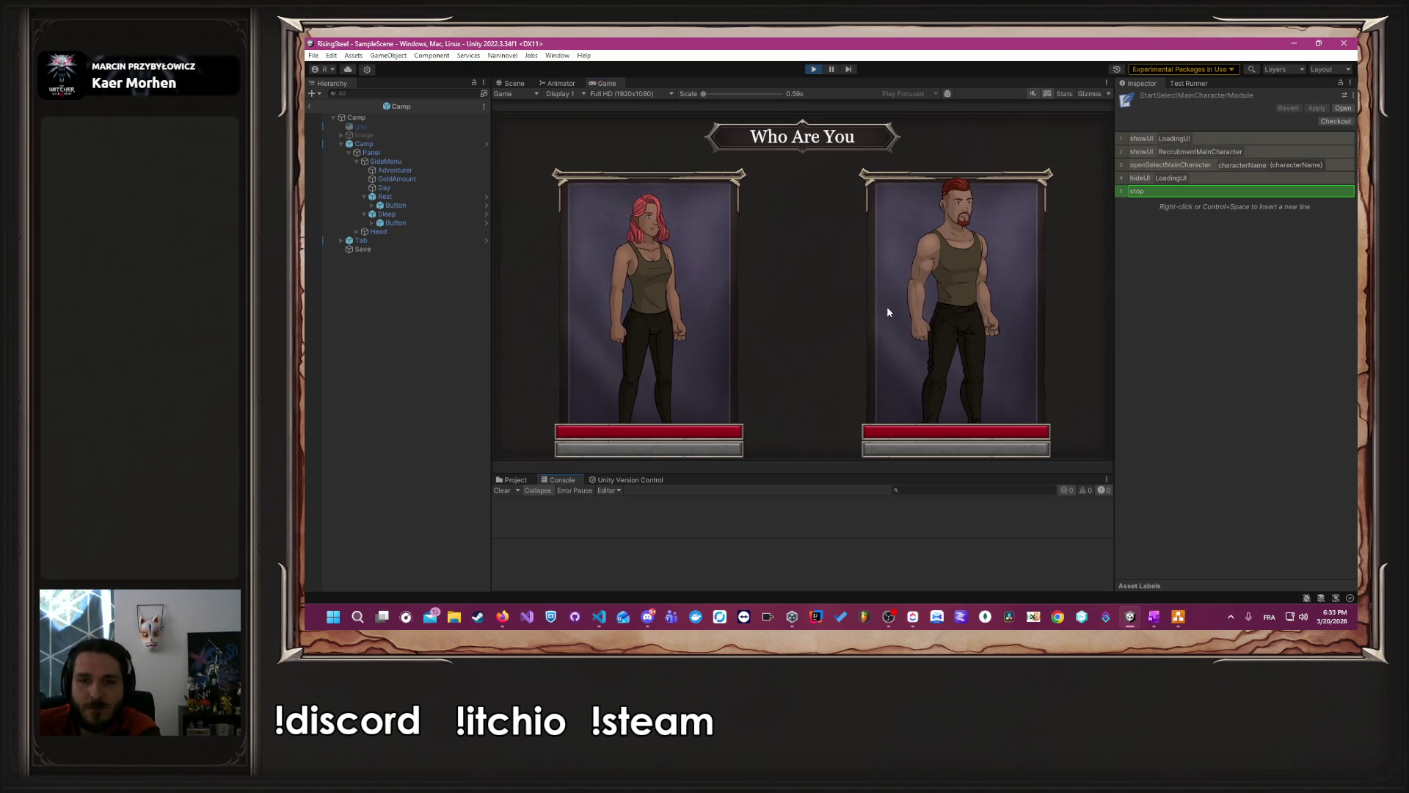
left_click(887, 305)
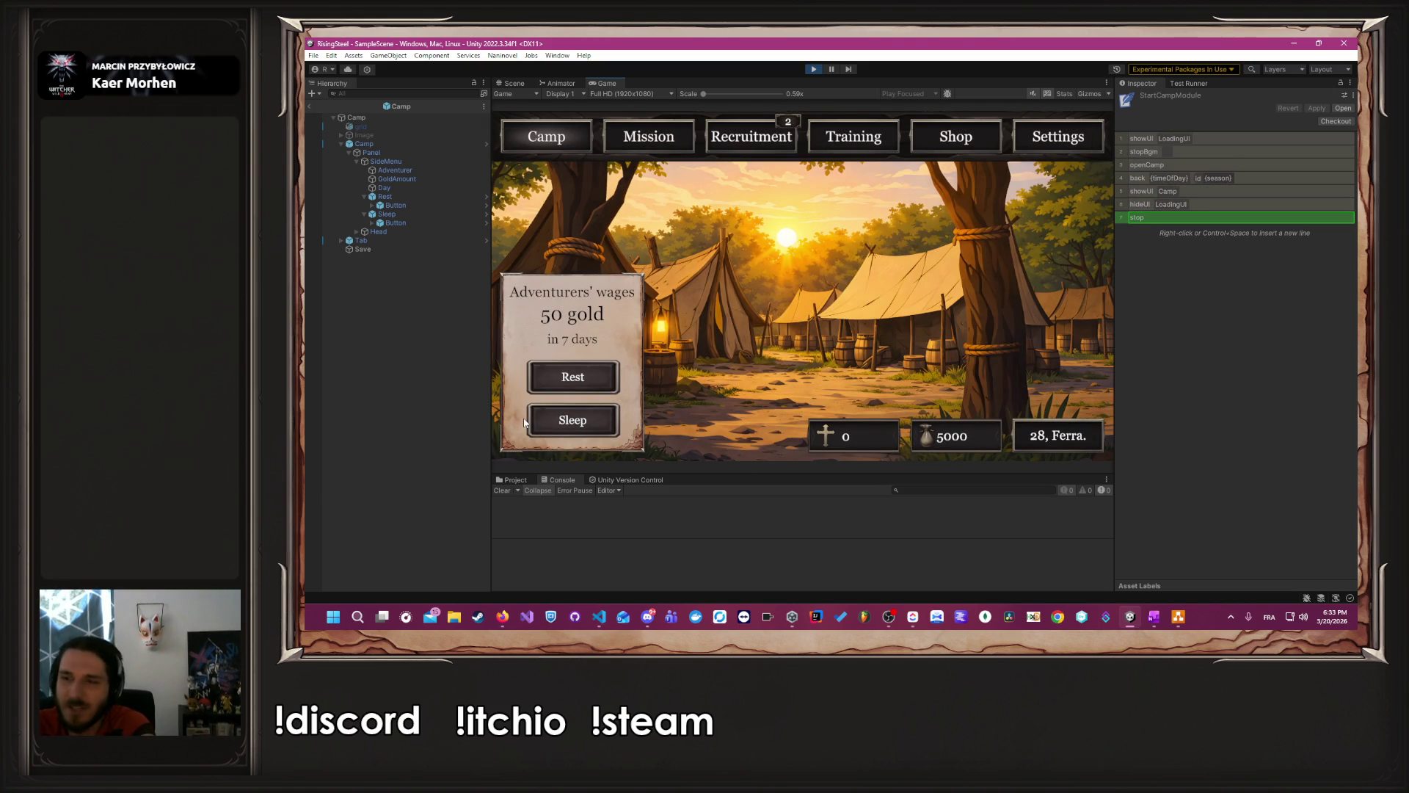
- Sleep six times to reach day 6, Aerio., with 50 gold wages due in 1 day
left_click(566, 430)
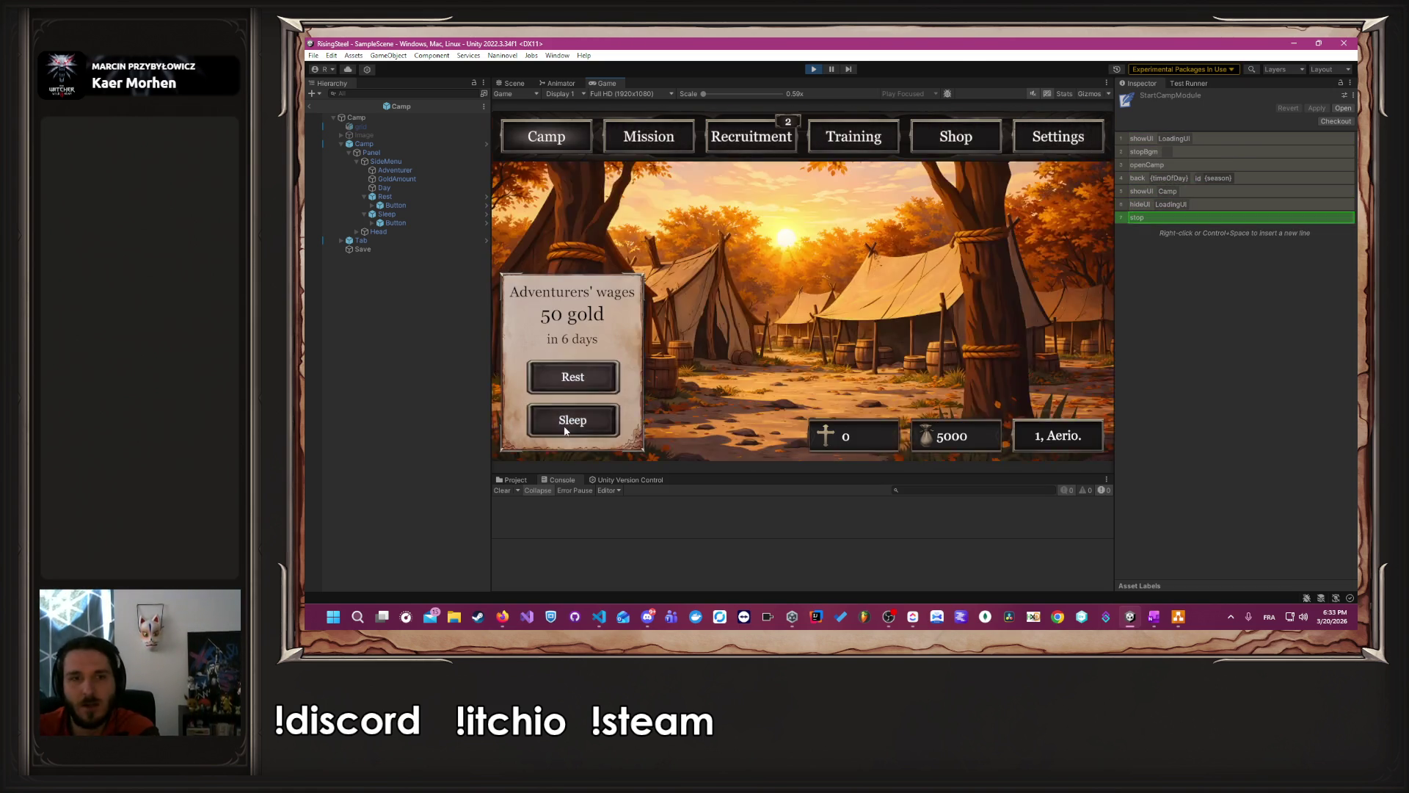
left_click(566, 429)
left_click(566, 429)
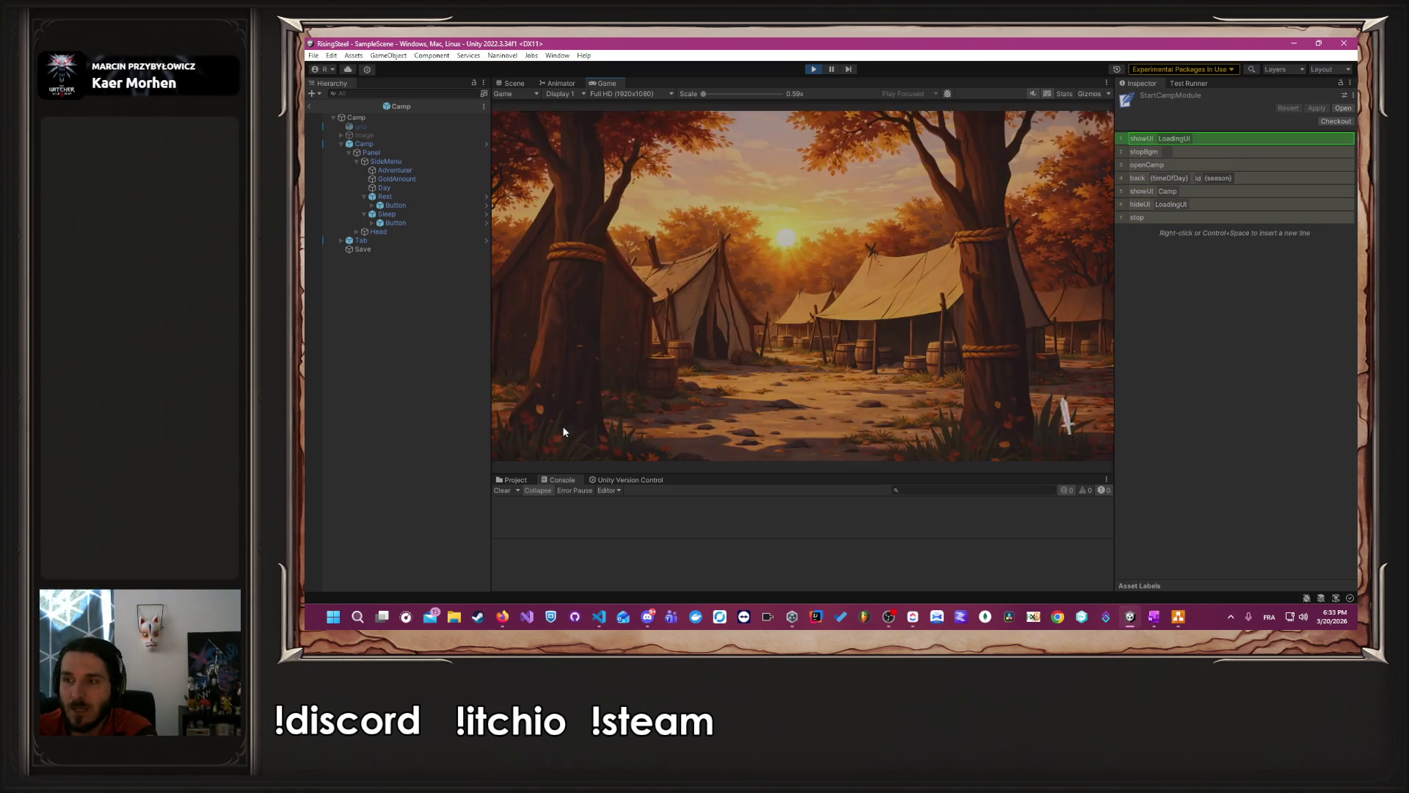
left_click(564, 431)
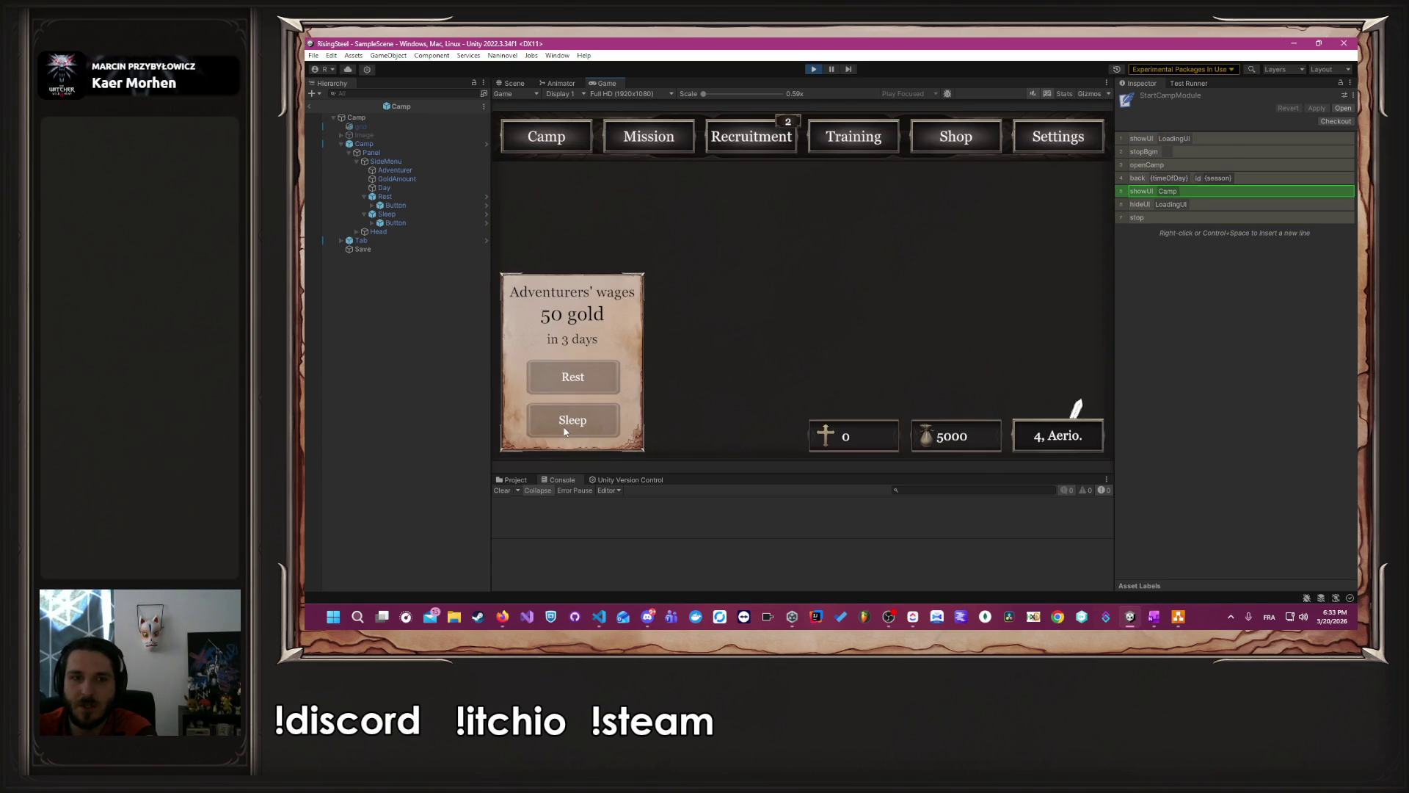
left_click(560, 430)
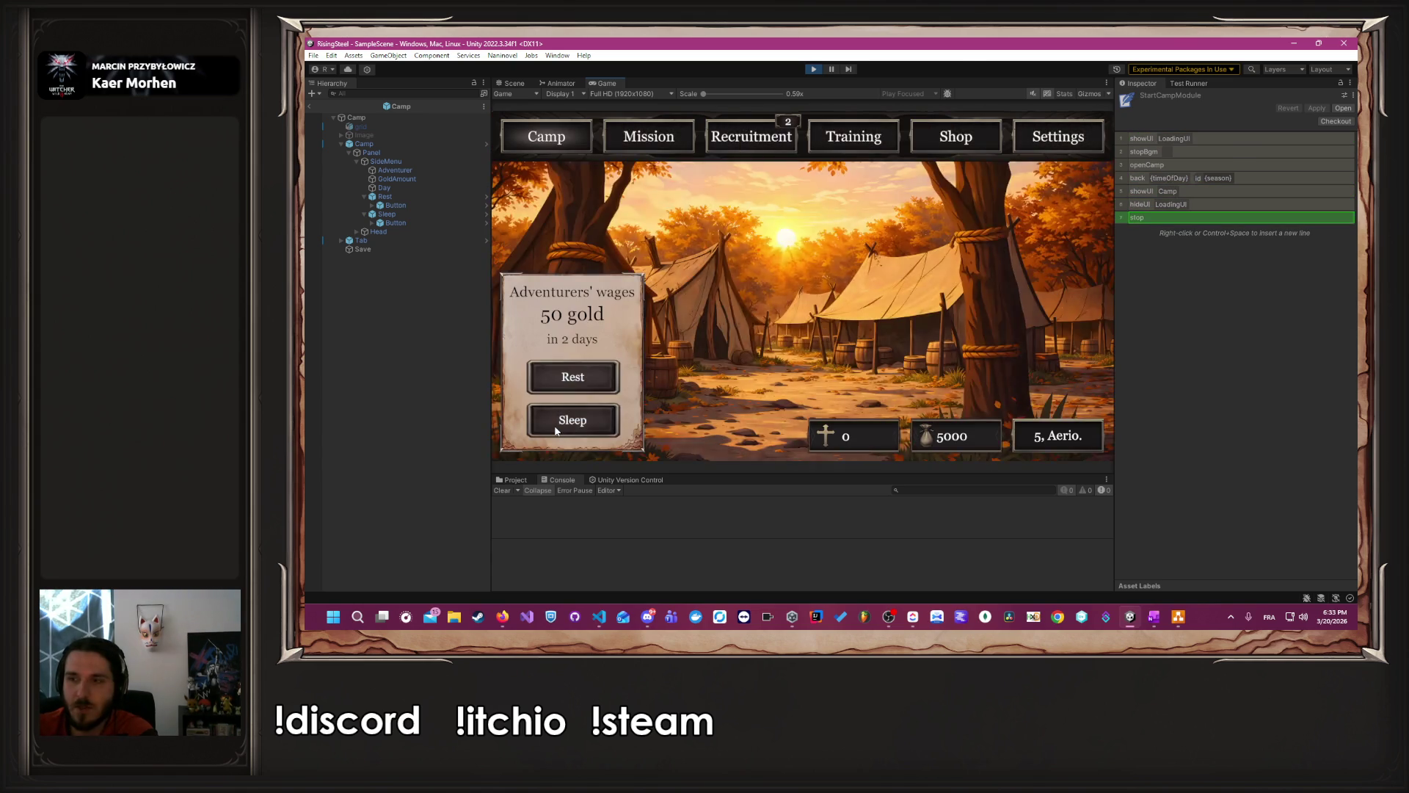
left_click(556, 431)
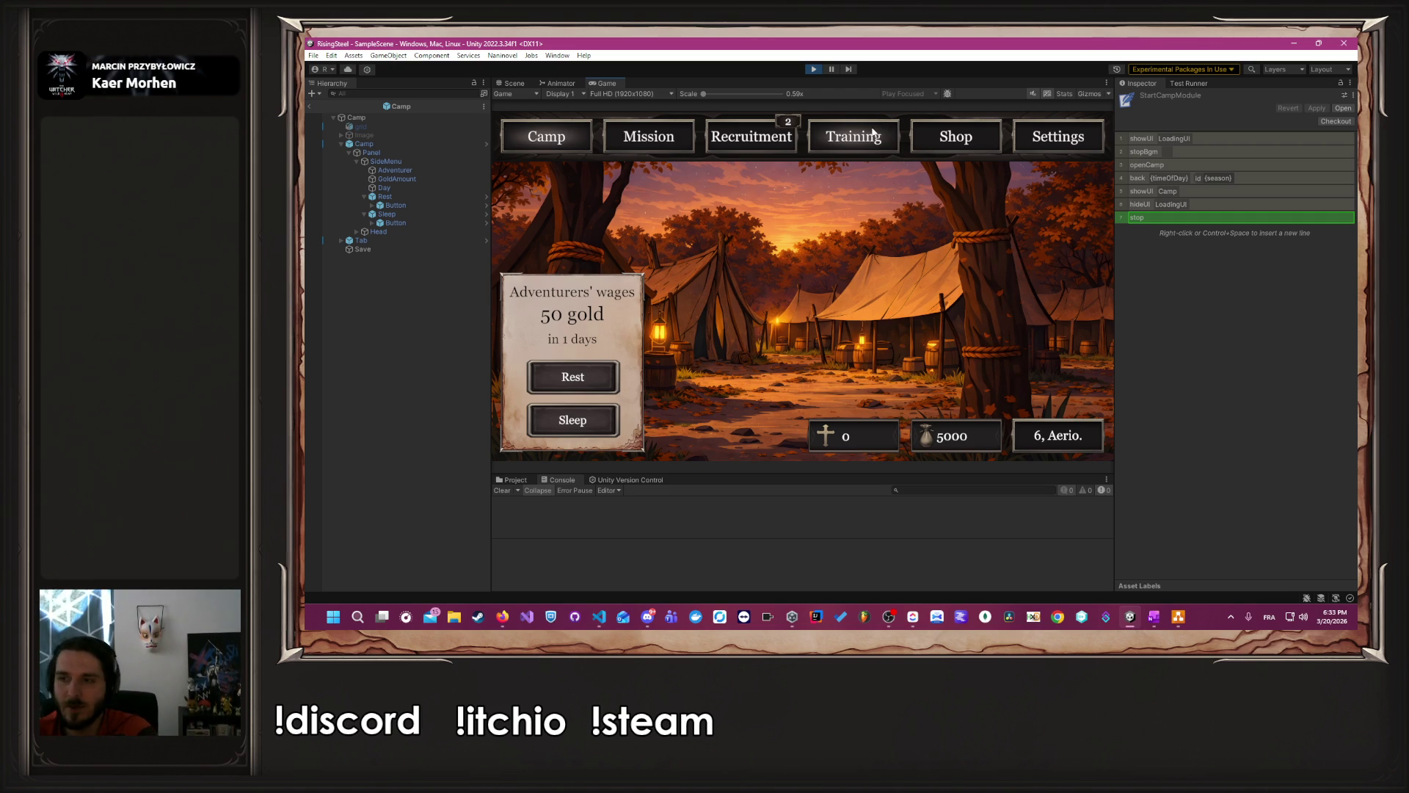
- Train Albert's Strength to 20, leaving 3977 gold, and bring up the mission list
left_click(873, 132)
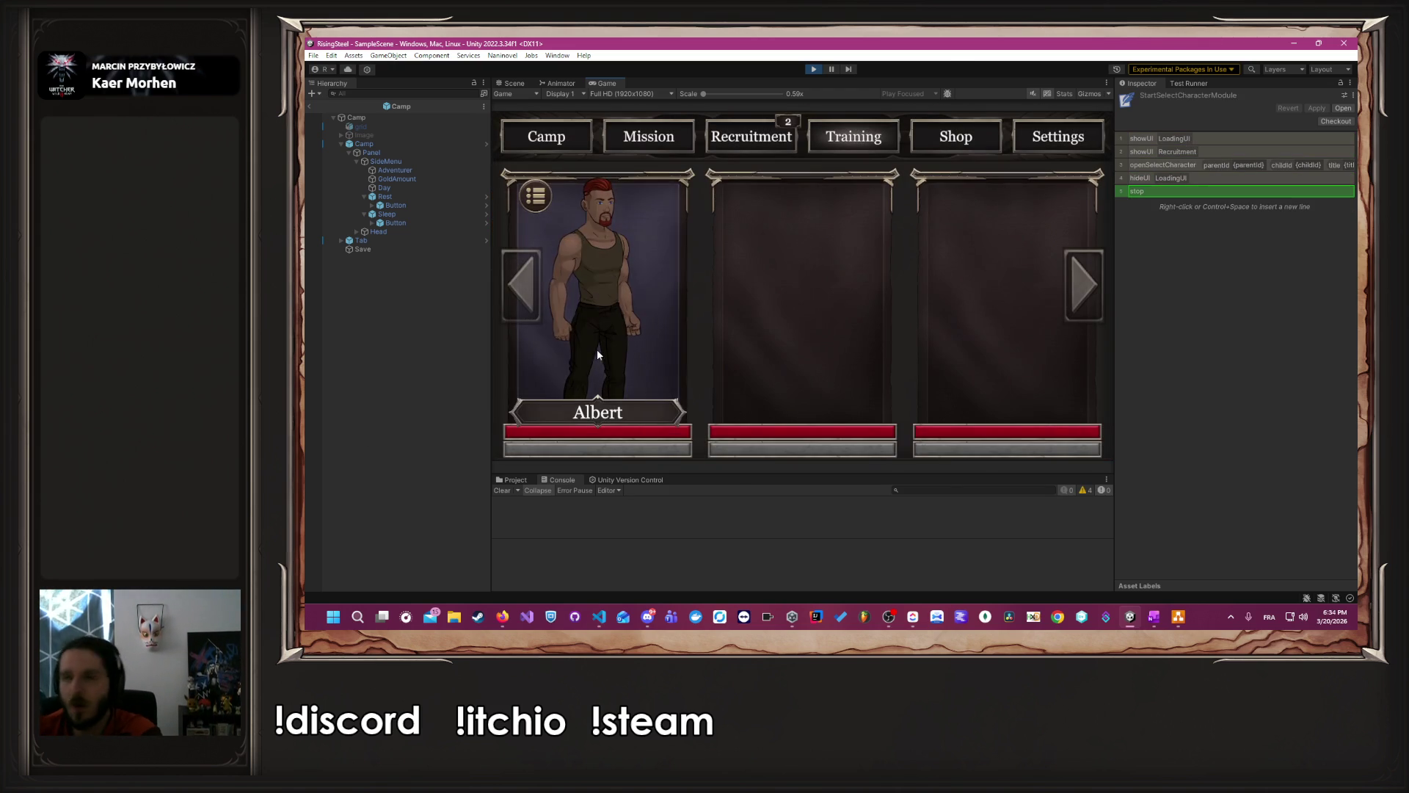
left_click(646, 341)
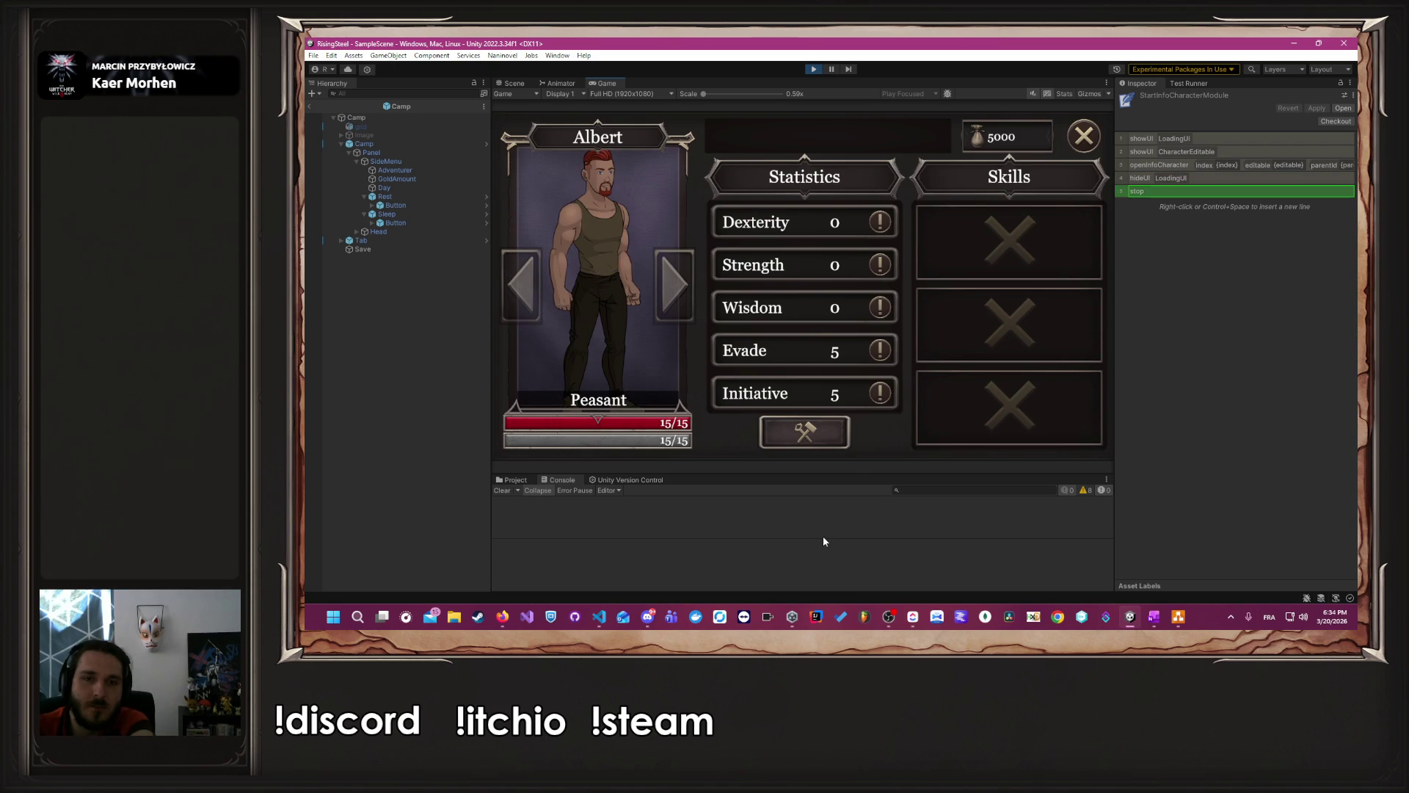
left_click(832, 426)
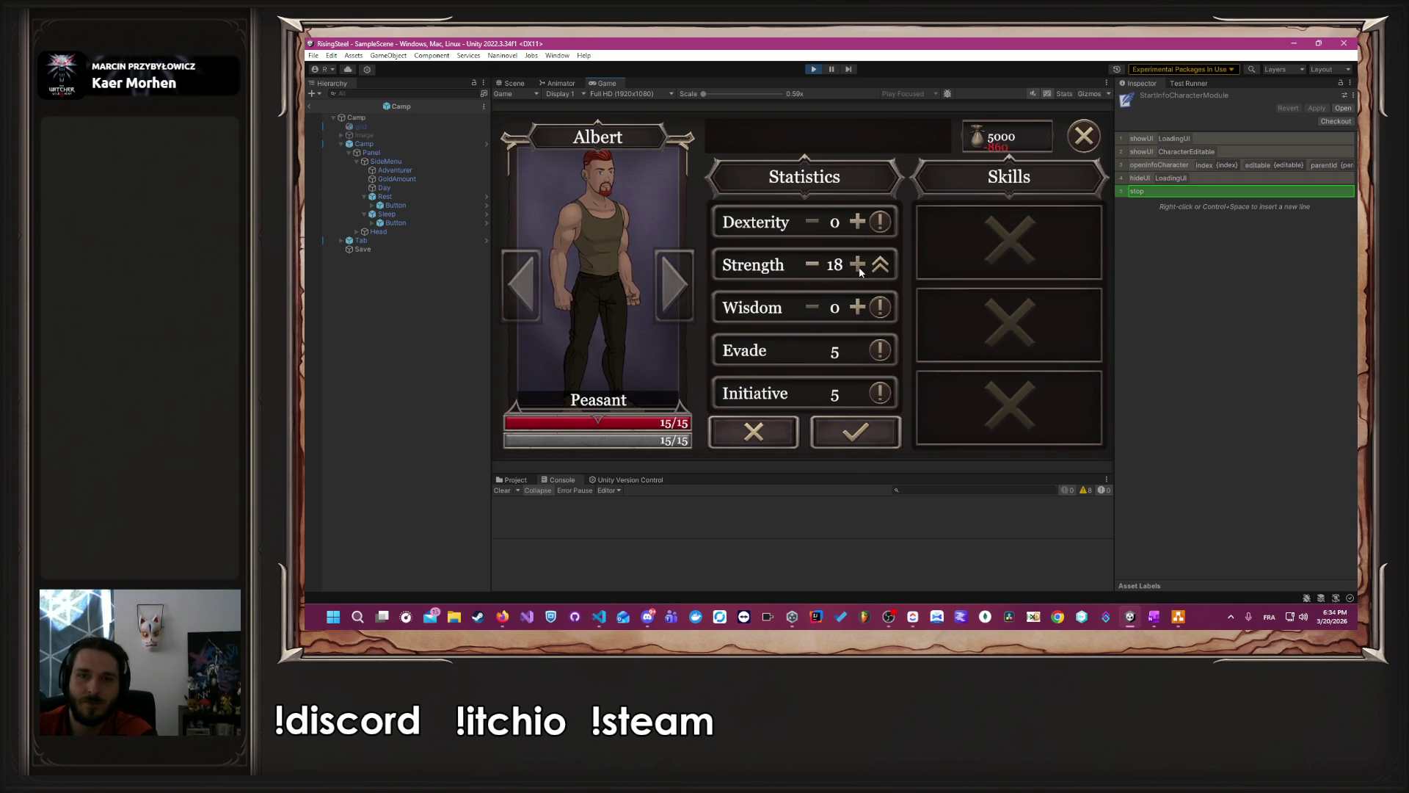
left_click(834, 426)
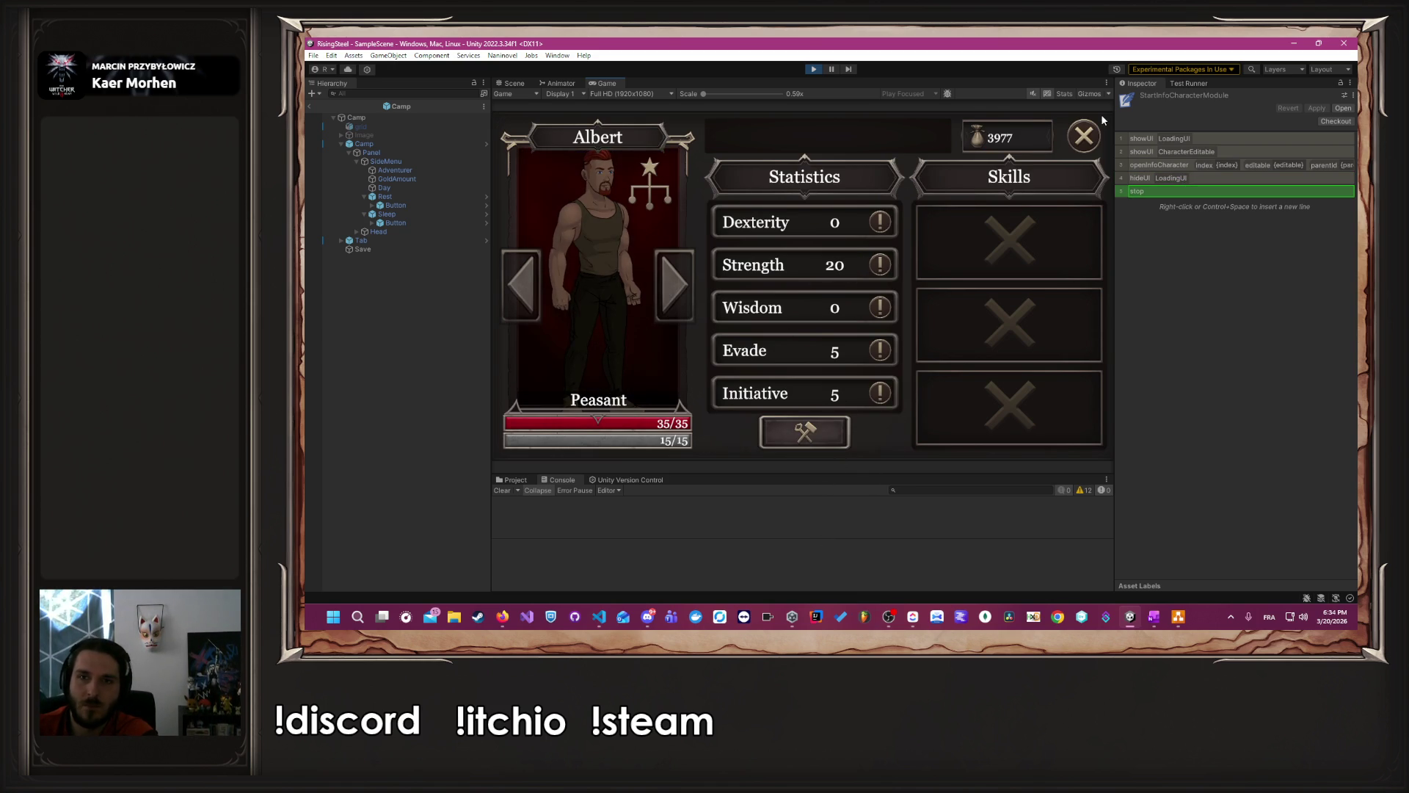
left_click(1076, 143)
left_click(637, 143)
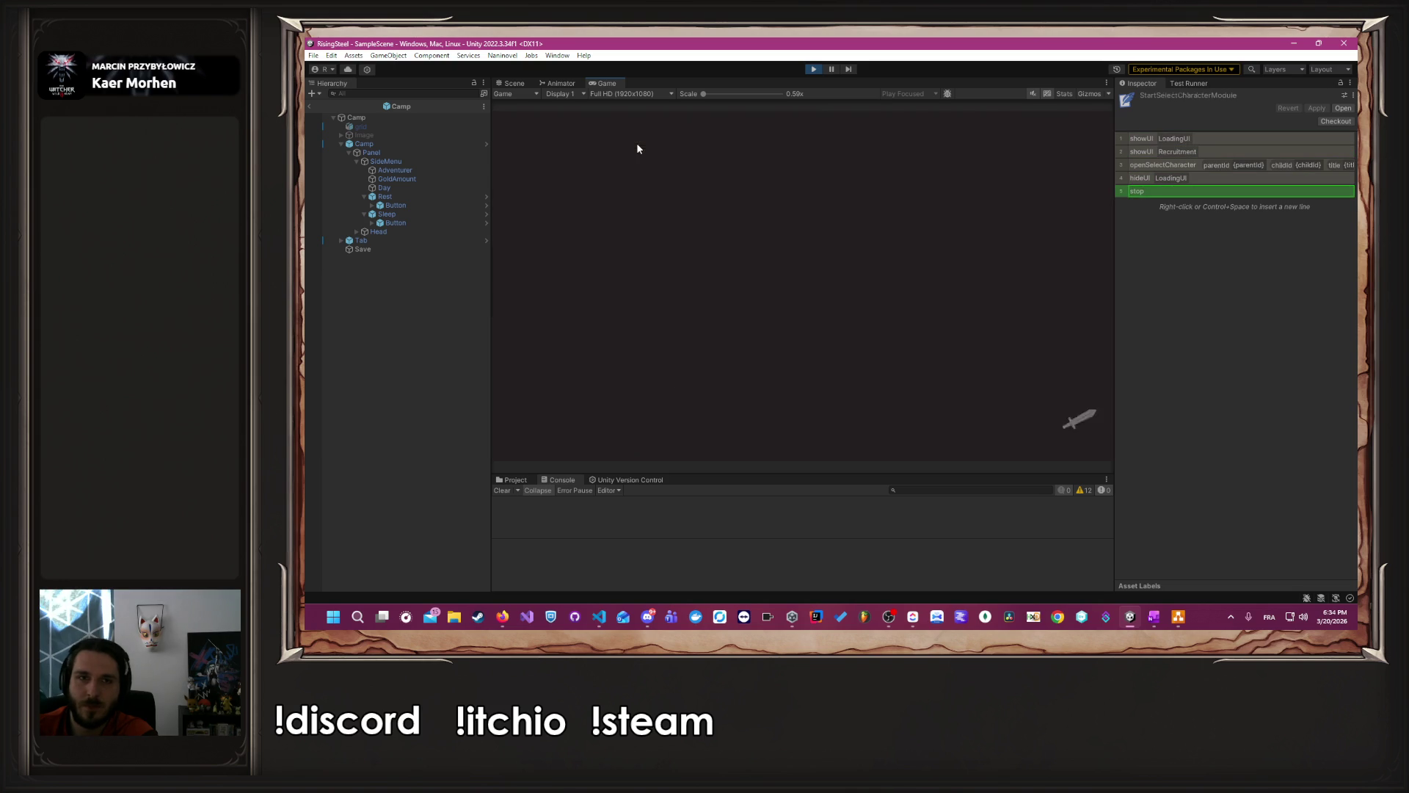
- Send Albert on Defense of the Black Bark Village, skip the story, and start the fight
left_click(582, 235)
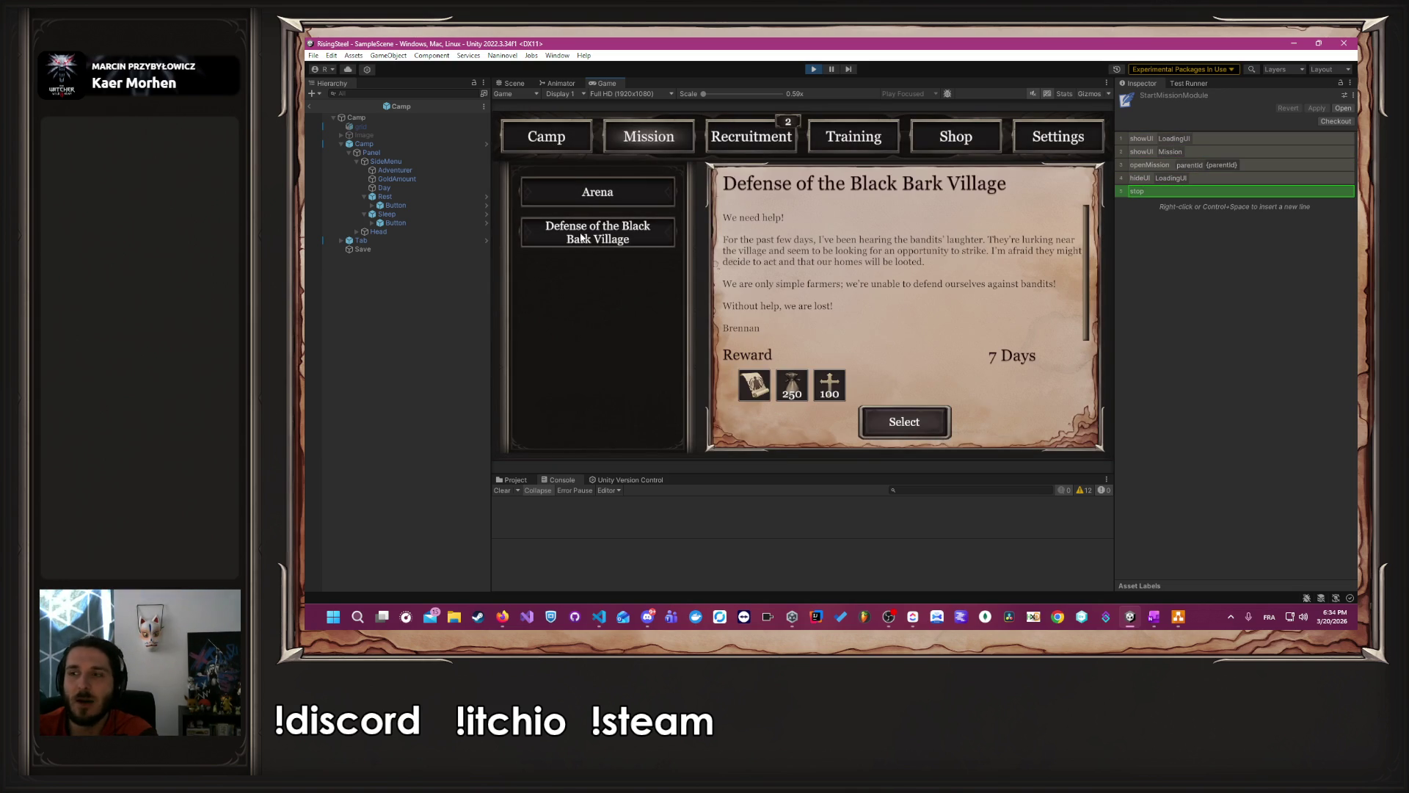
left_click(904, 422)
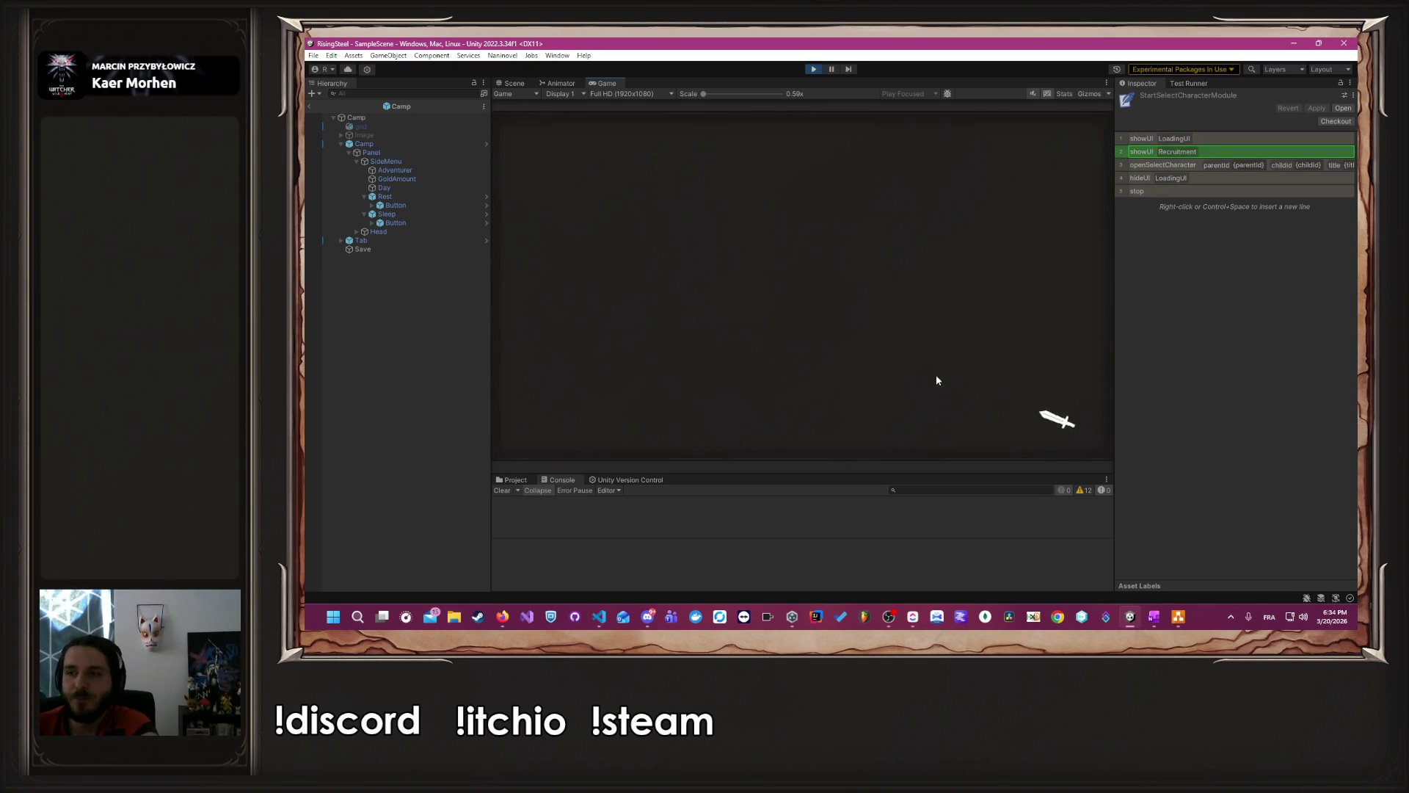
left_click(522, 364)
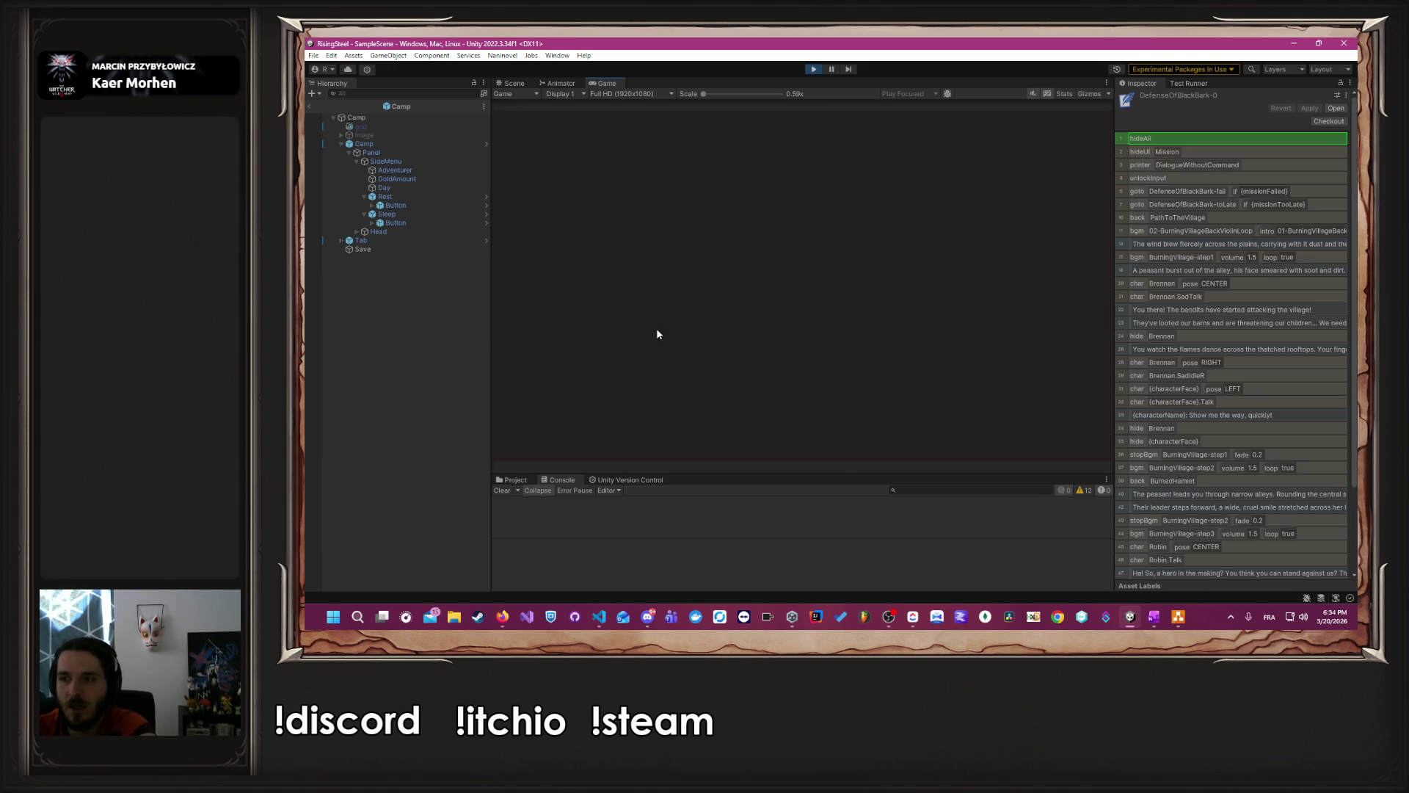
key("ctrl")
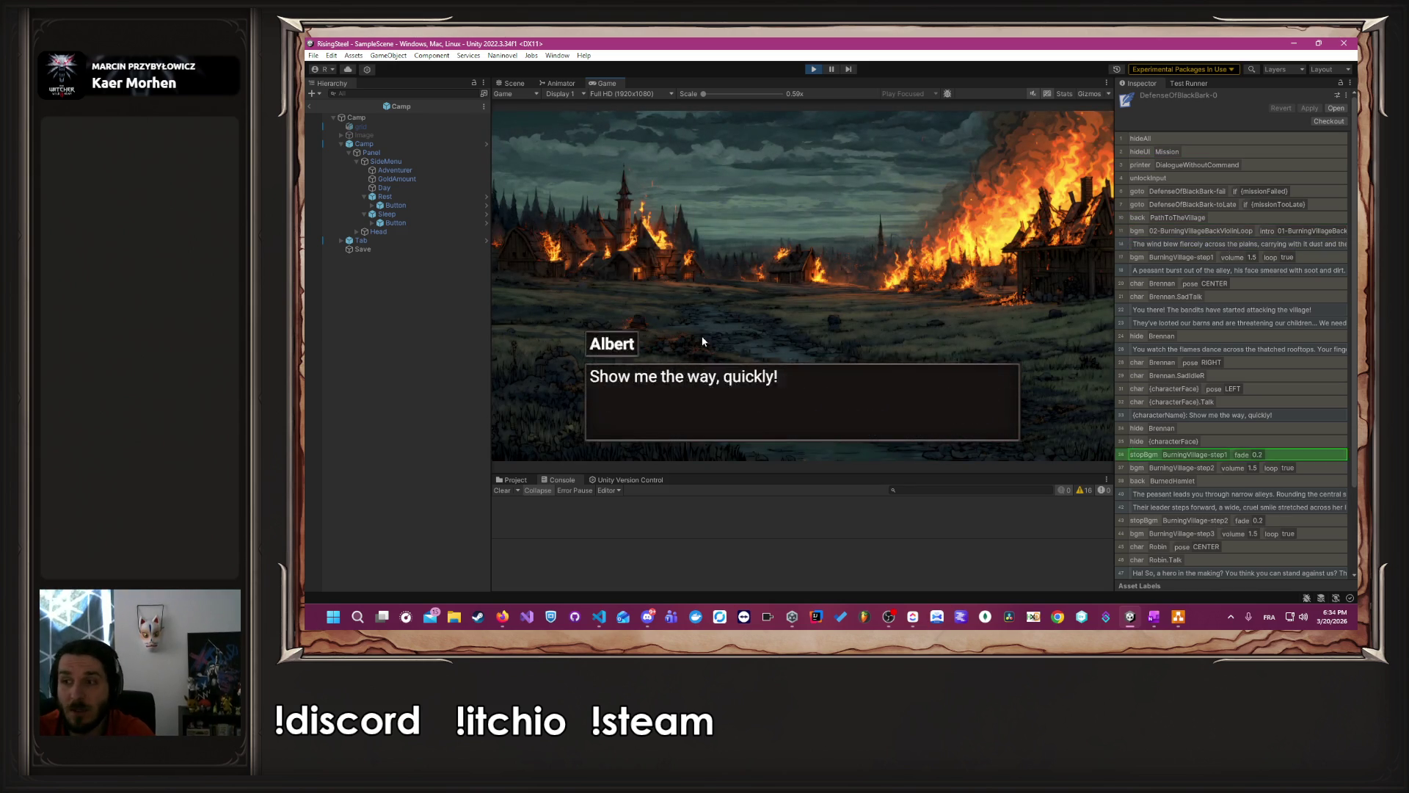
left_click(799, 297)
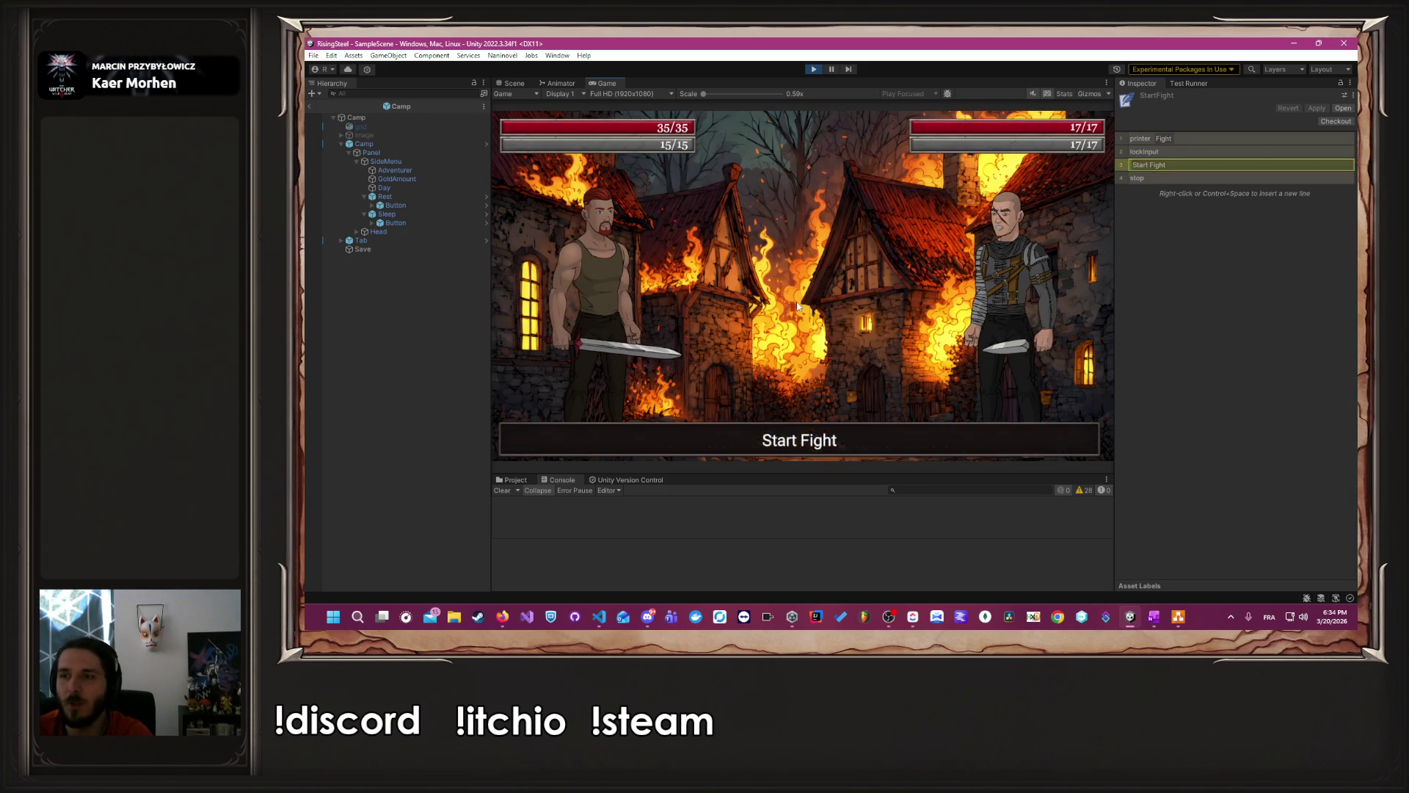
- Attack Bob three times to defeat him and continue to the next fight
left_click(615, 312)
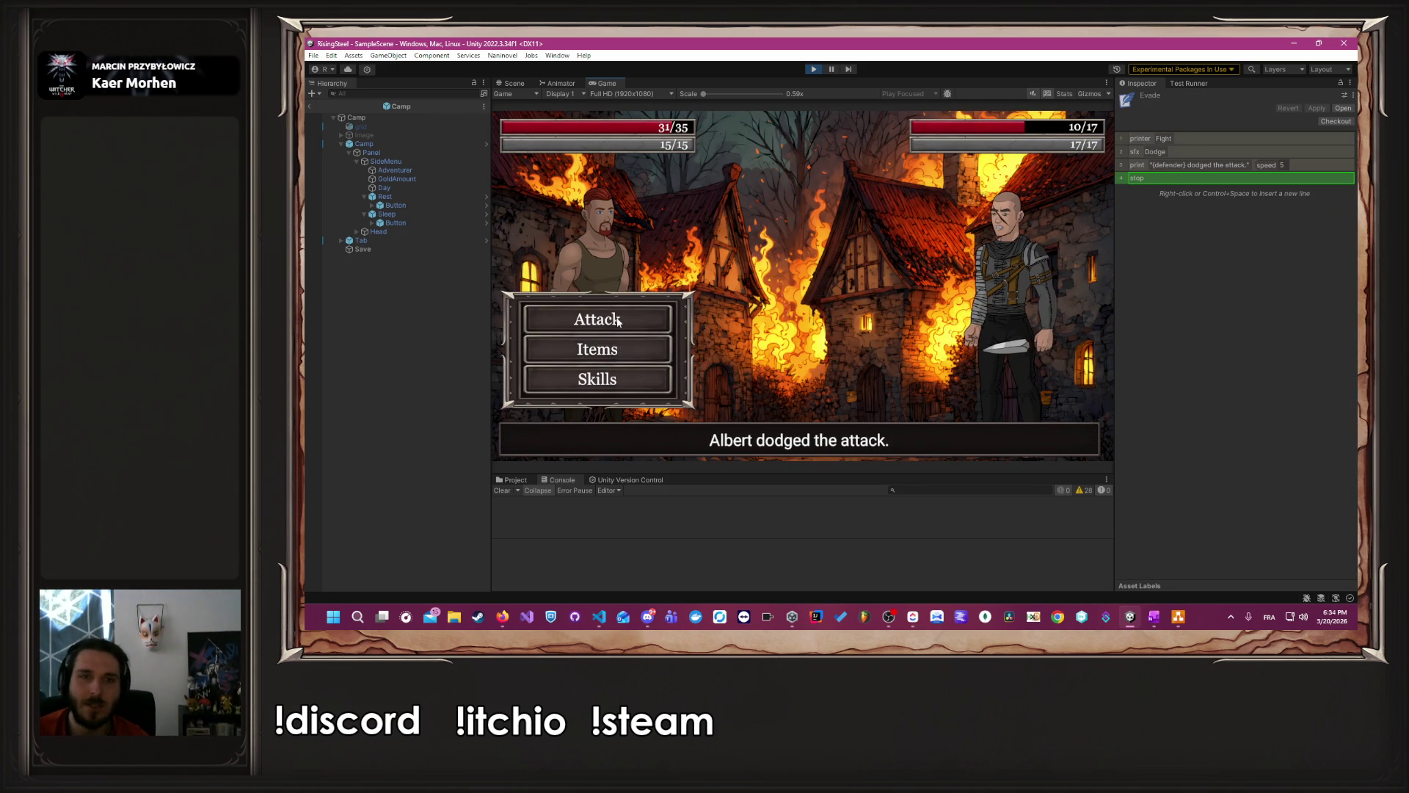
left_click(615, 314)
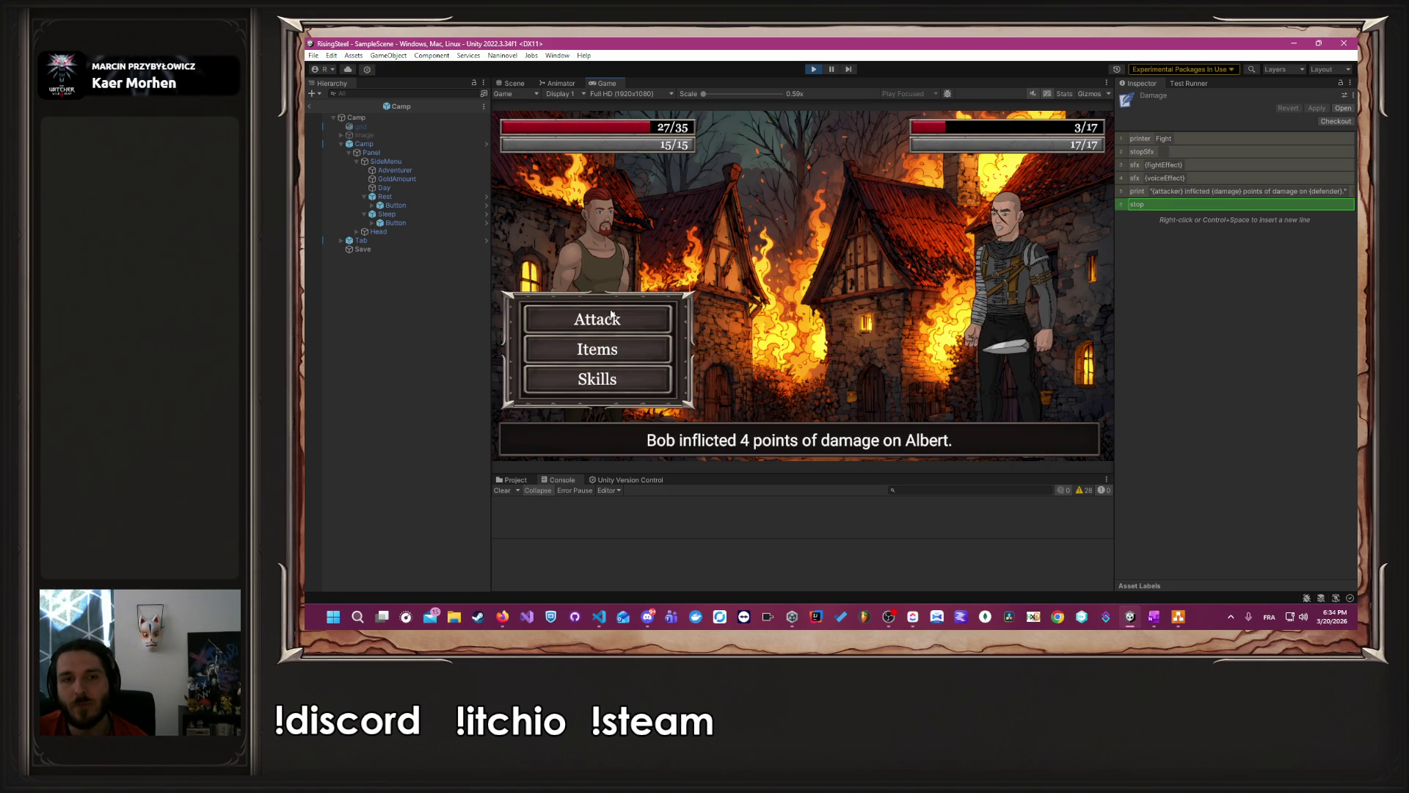
left_click(611, 315)
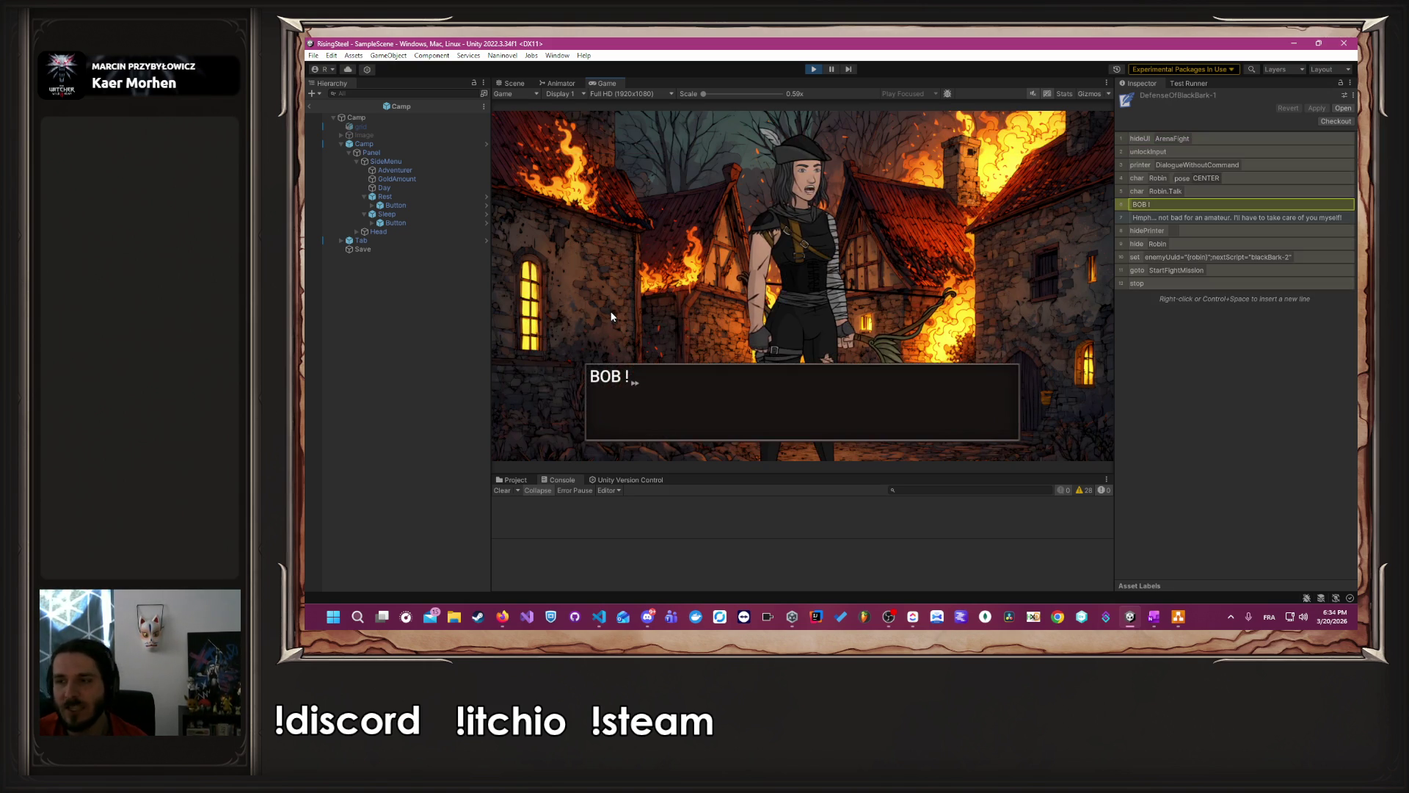
left_click(612, 316)
left_click(611, 315)
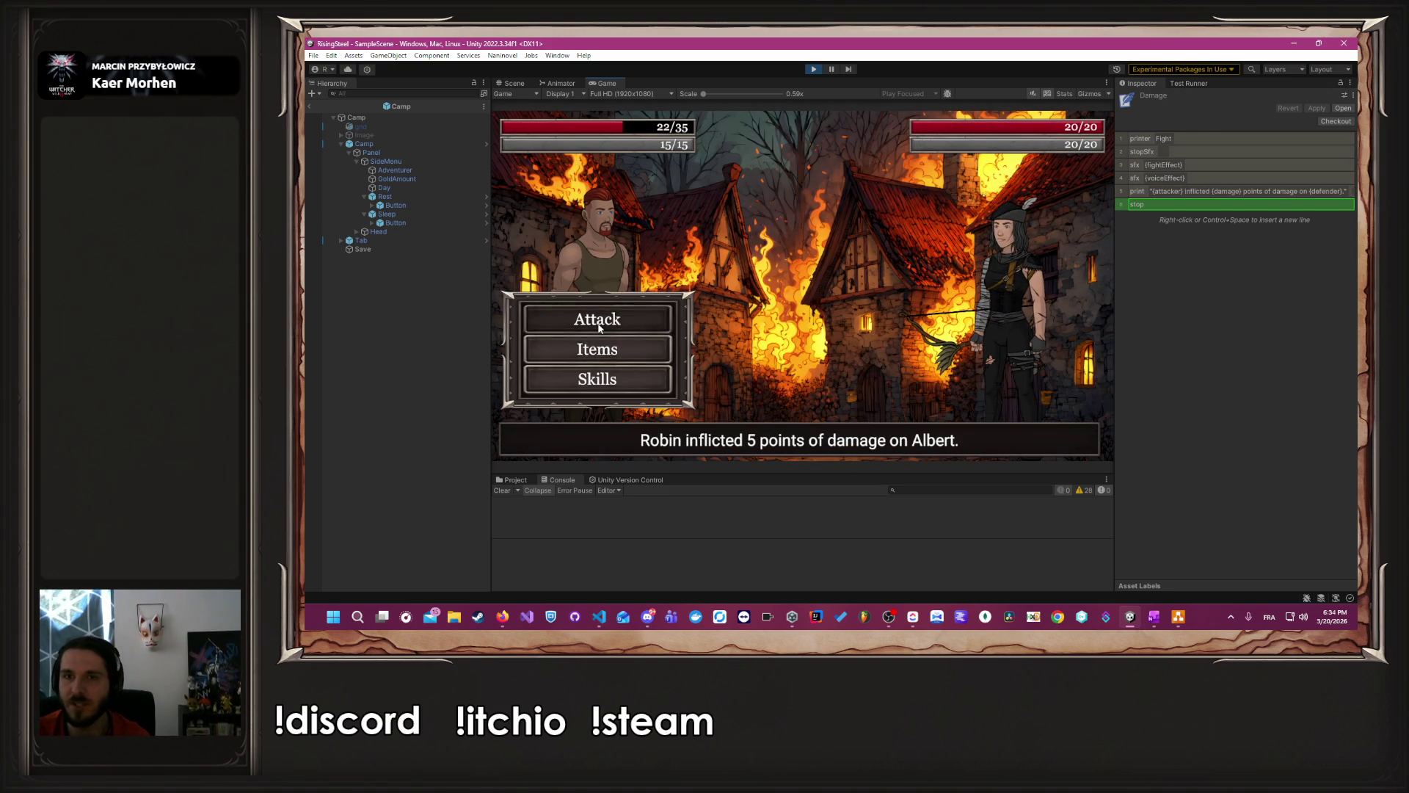
- Attack Robin until he is defeated and advance his dialogue to the choice
left_click(598, 321)
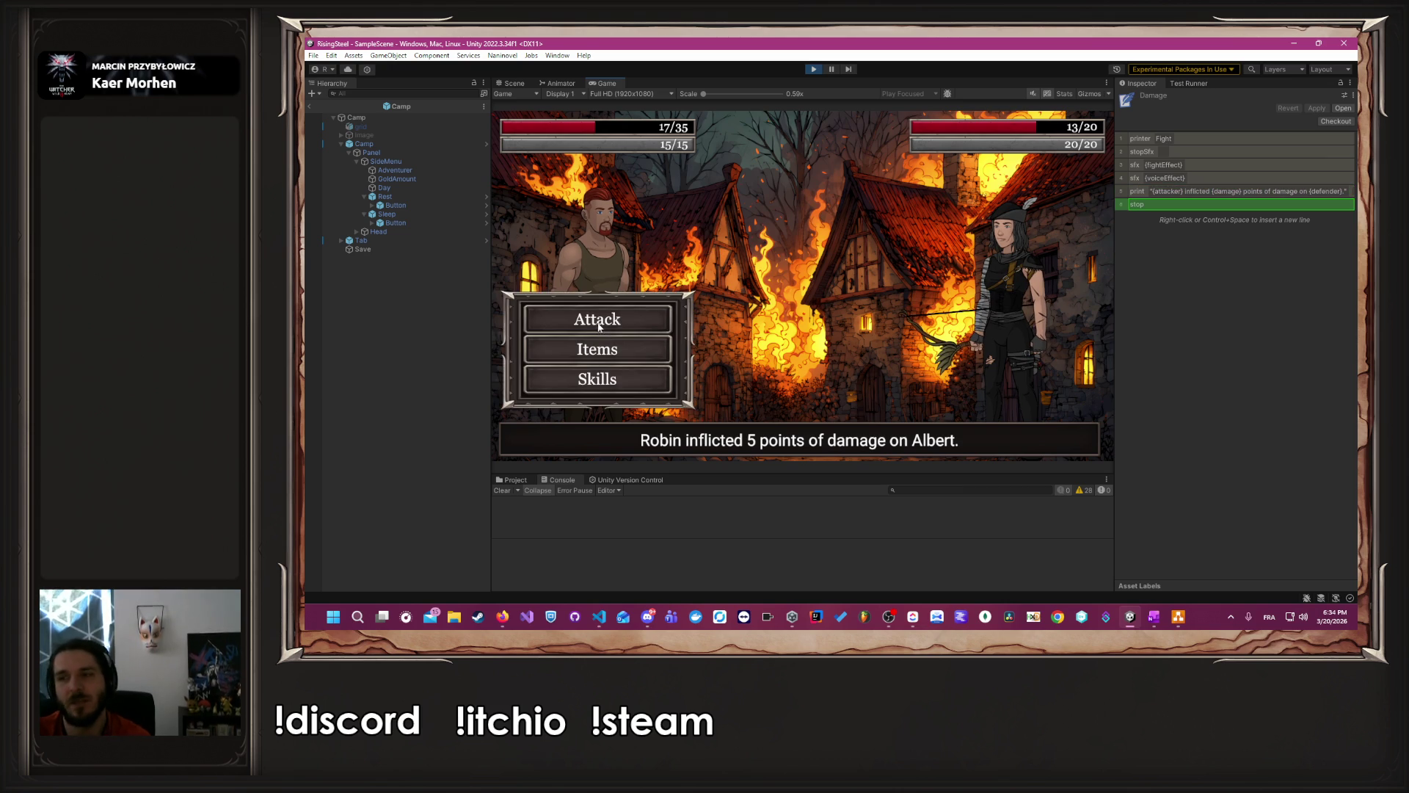
left_click(596, 319)
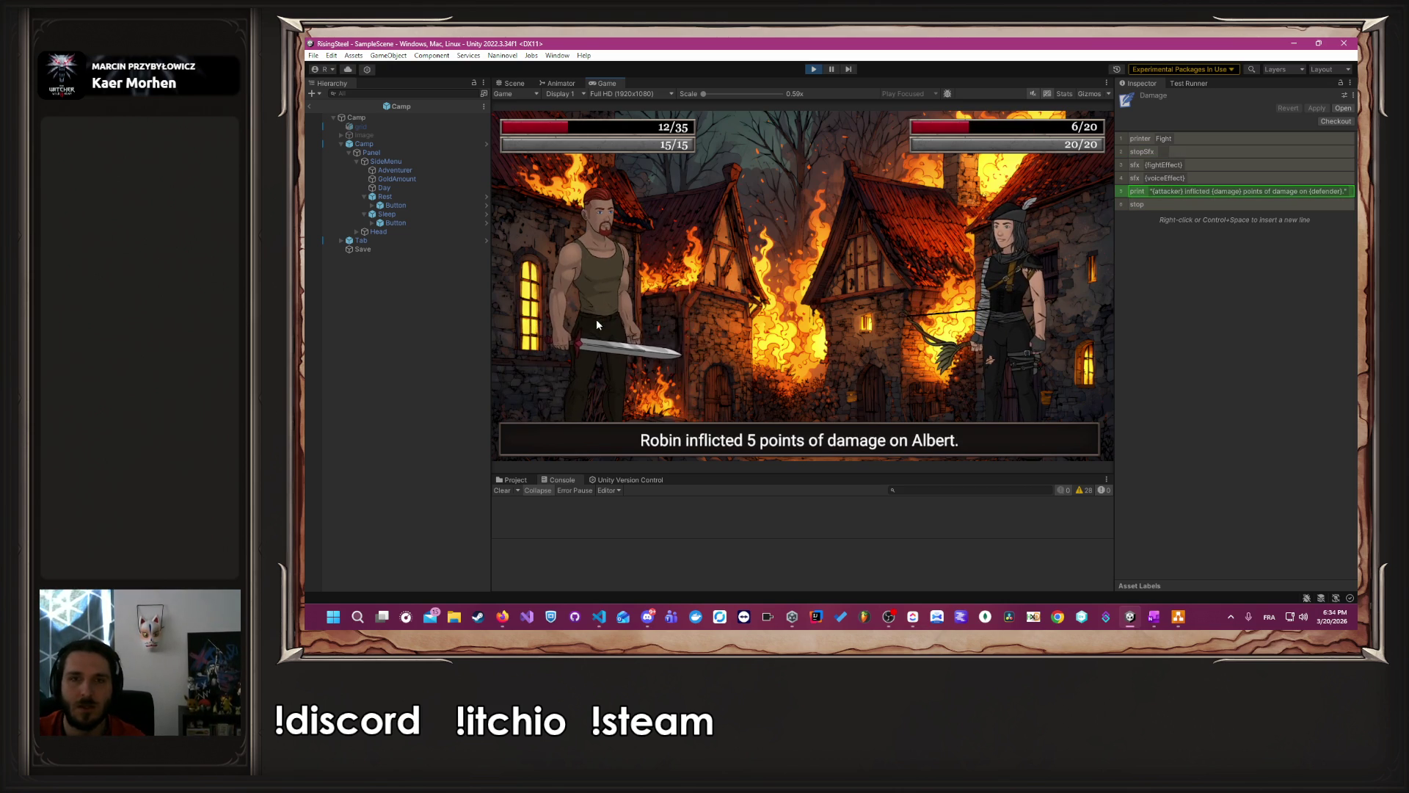
left_click(596, 318)
left_click(596, 320)
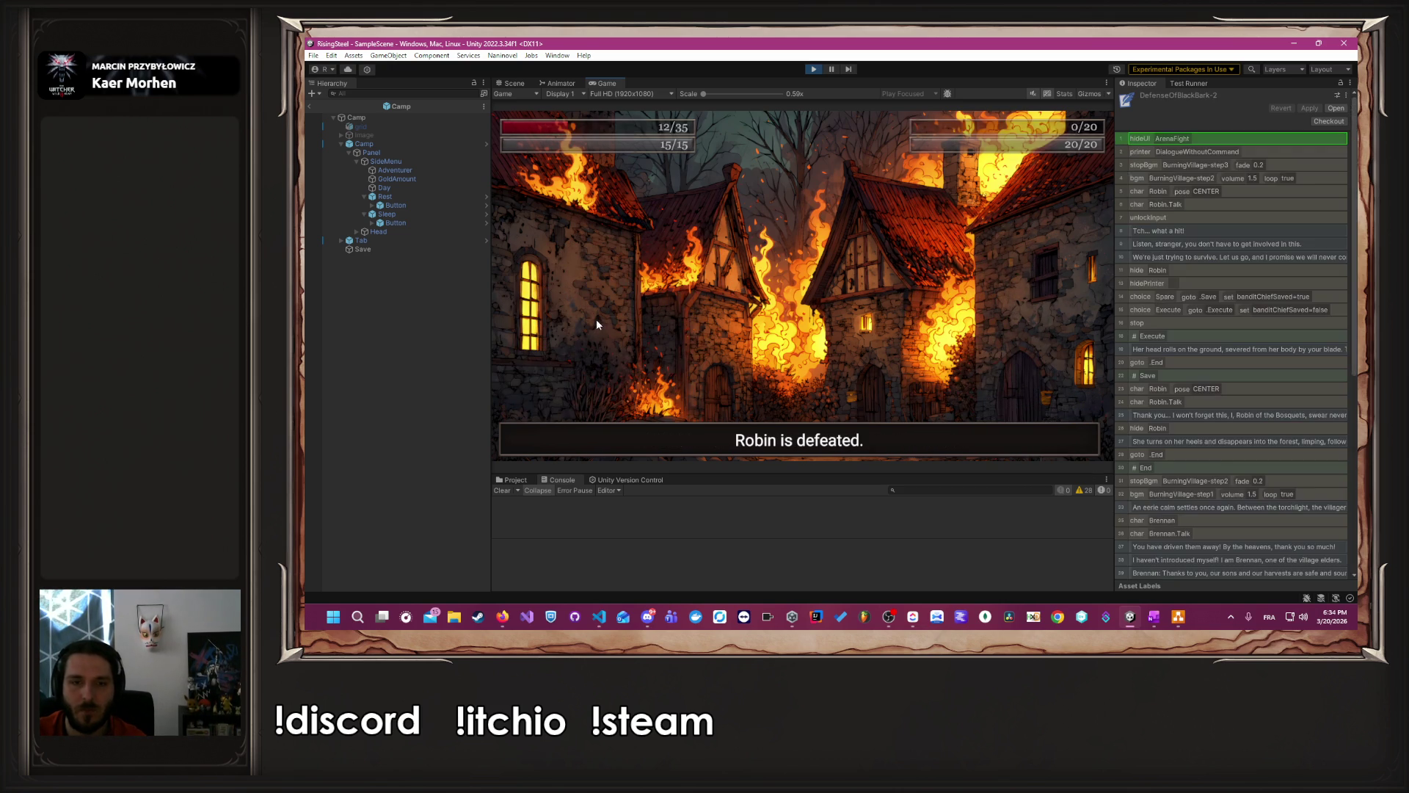
left_click(596, 320)
left_click(596, 321)
left_click(596, 320)
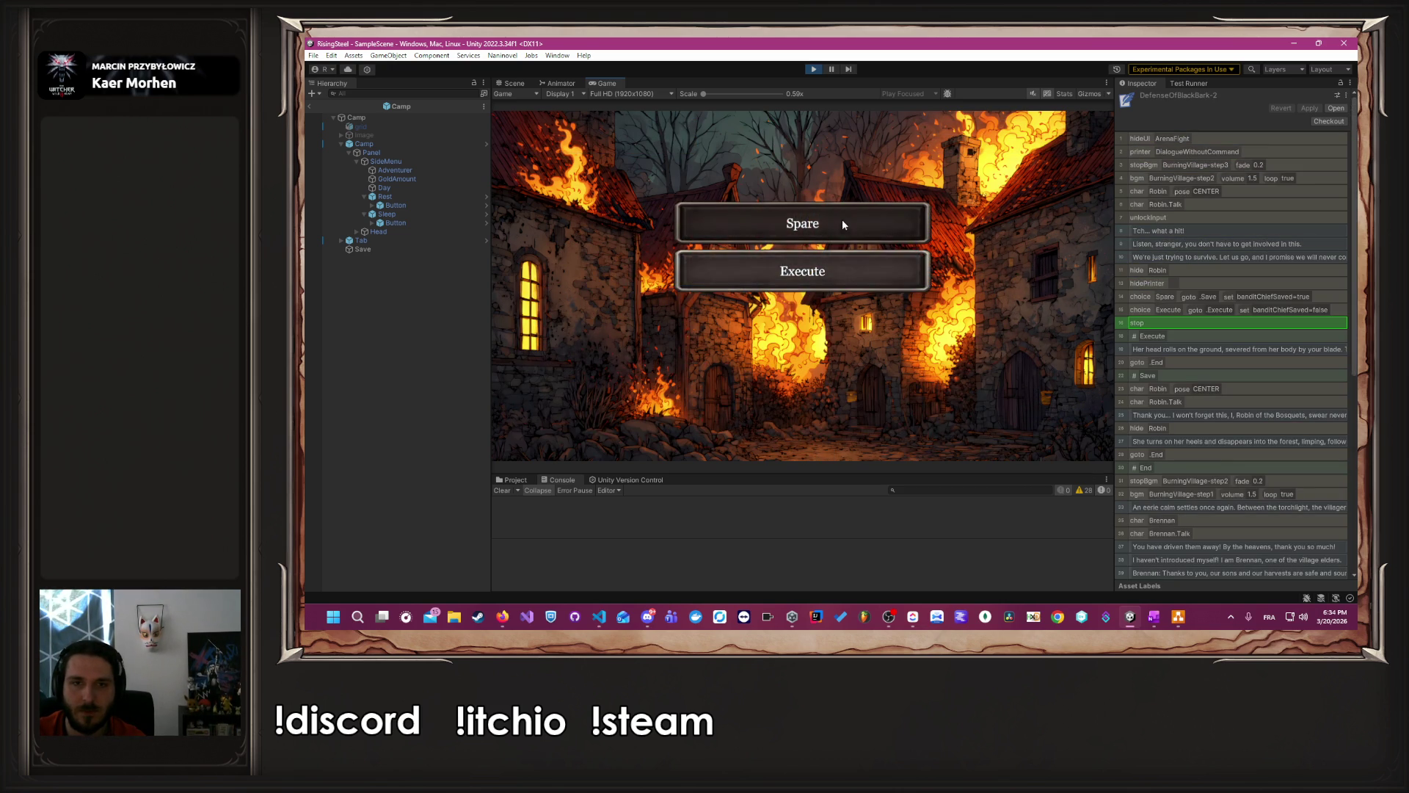
- Spare Robin and click through Brennan's thanks to the '50 gold is due.' payday message
left_click(842, 218)
left_click(843, 218)
left_click(843, 217)
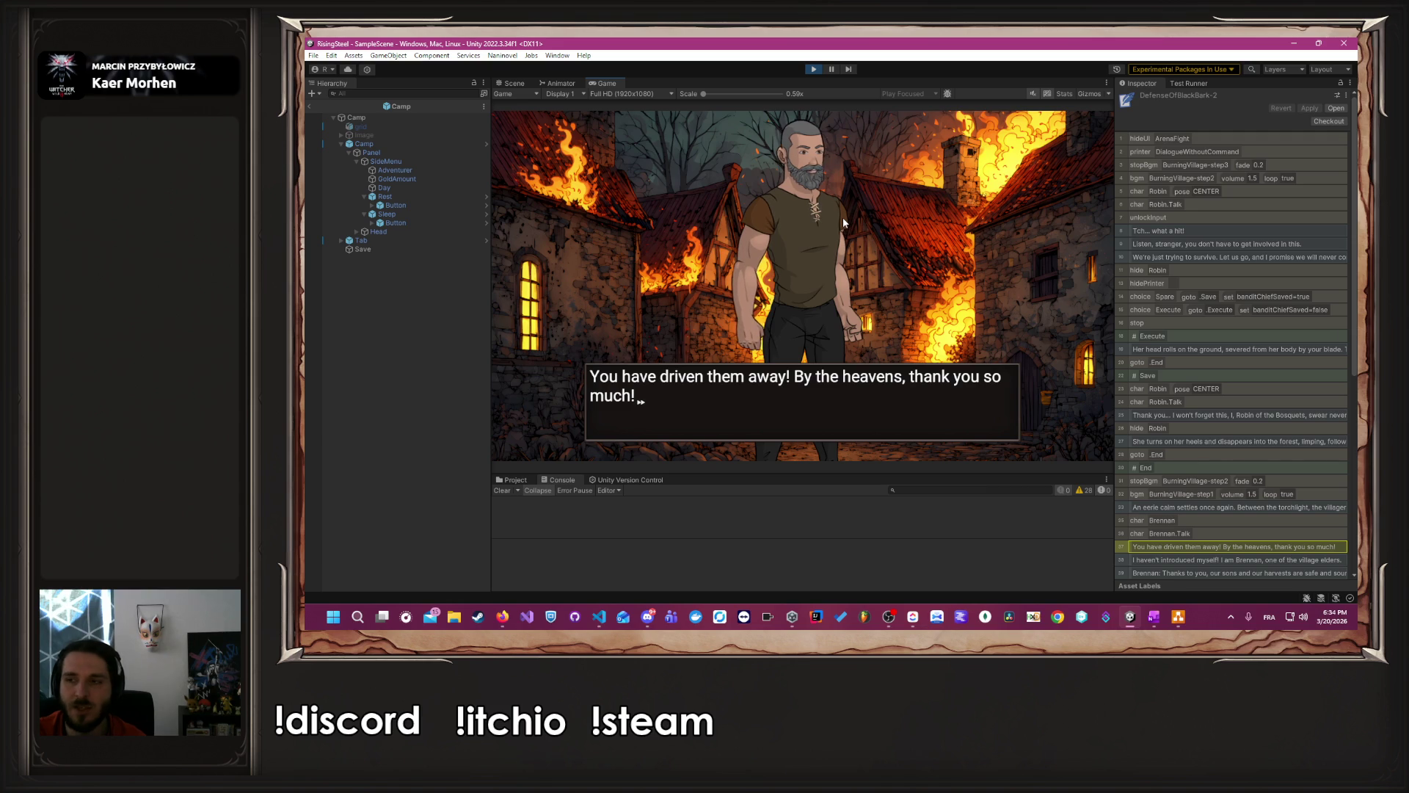
left_click(843, 217)
left_click(837, 235)
left_click(833, 246)
left_click(829, 257)
left_click(819, 279)
left_click(818, 279)
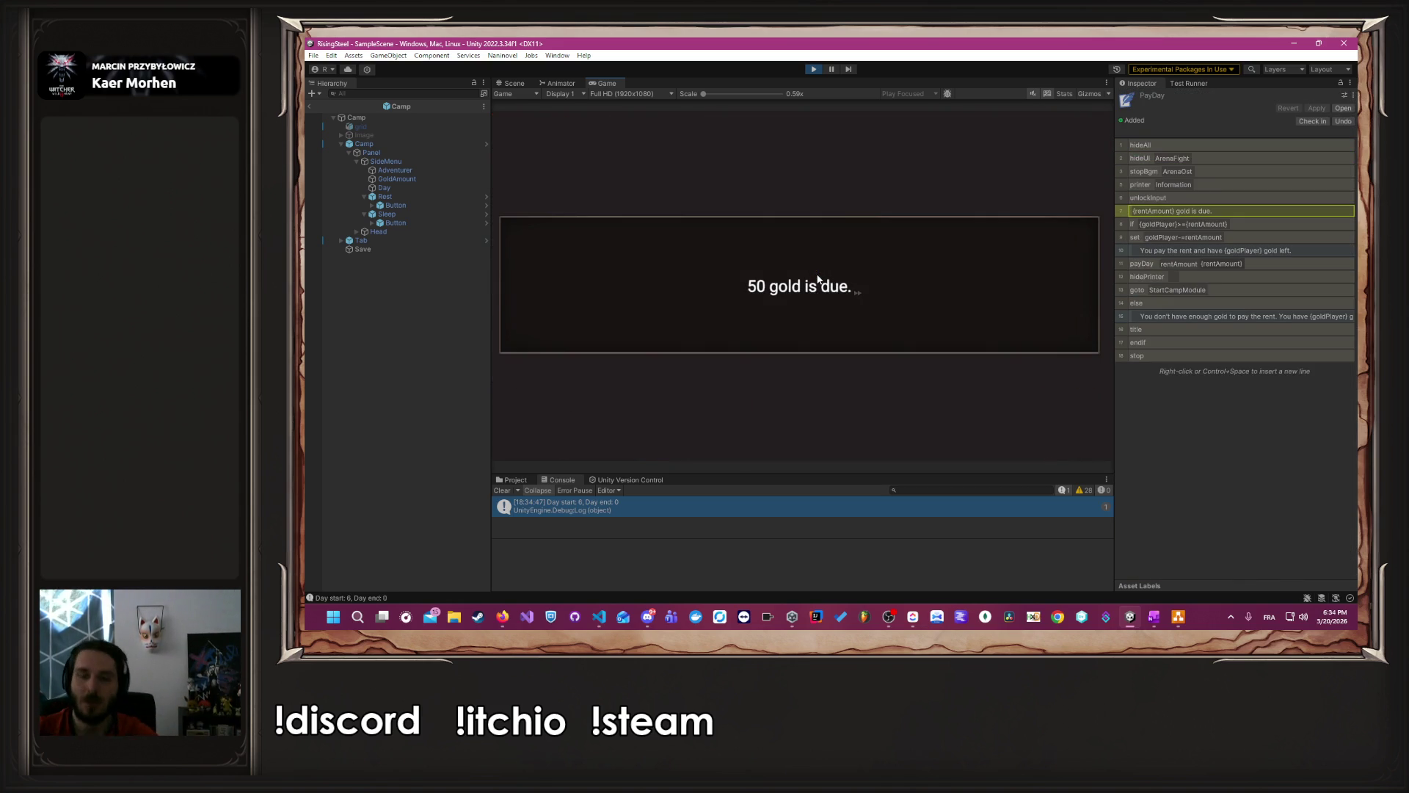
- Pay the rent to reach camp with 4363 gold, then stop the running game
left_click(817, 276)
left_click(817, 278)
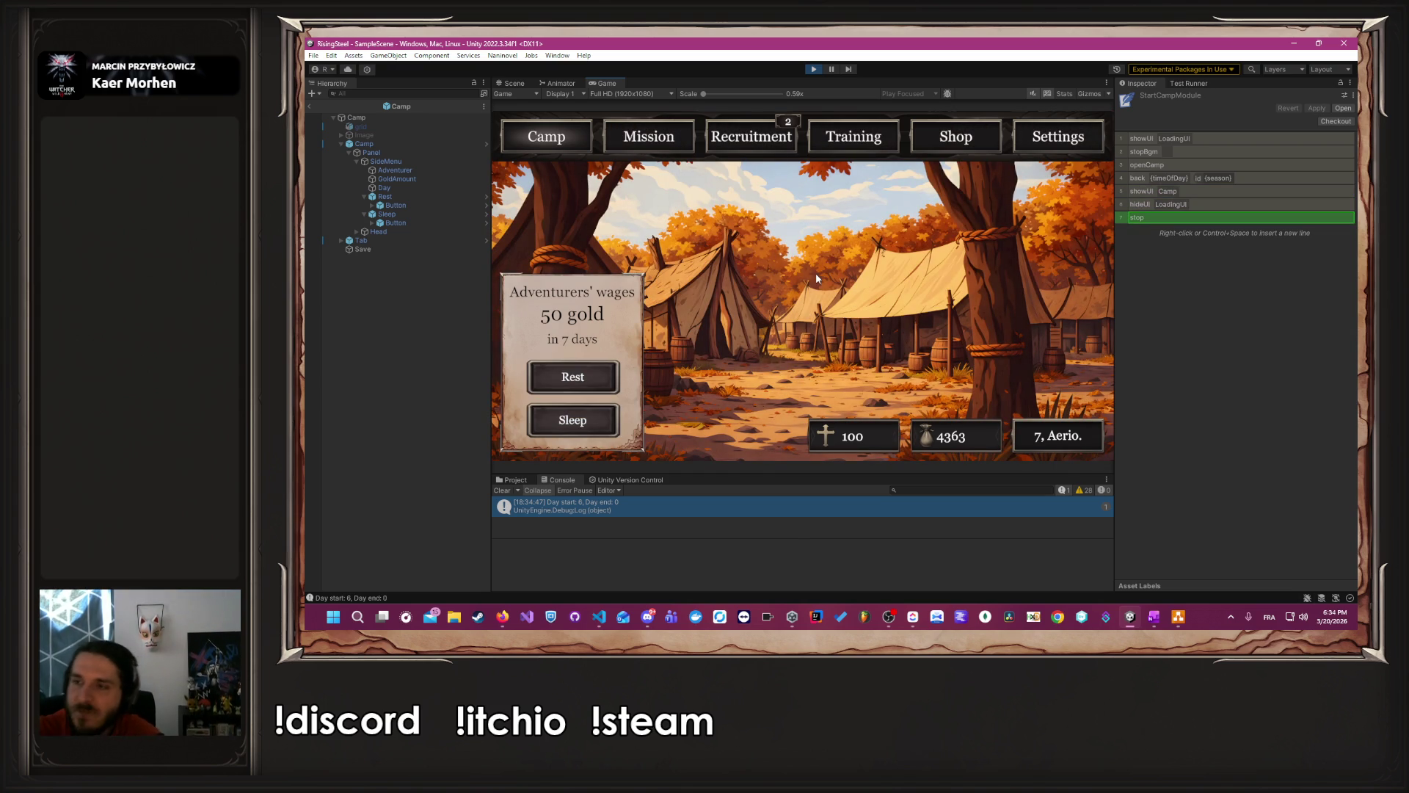
left_click(814, 68)
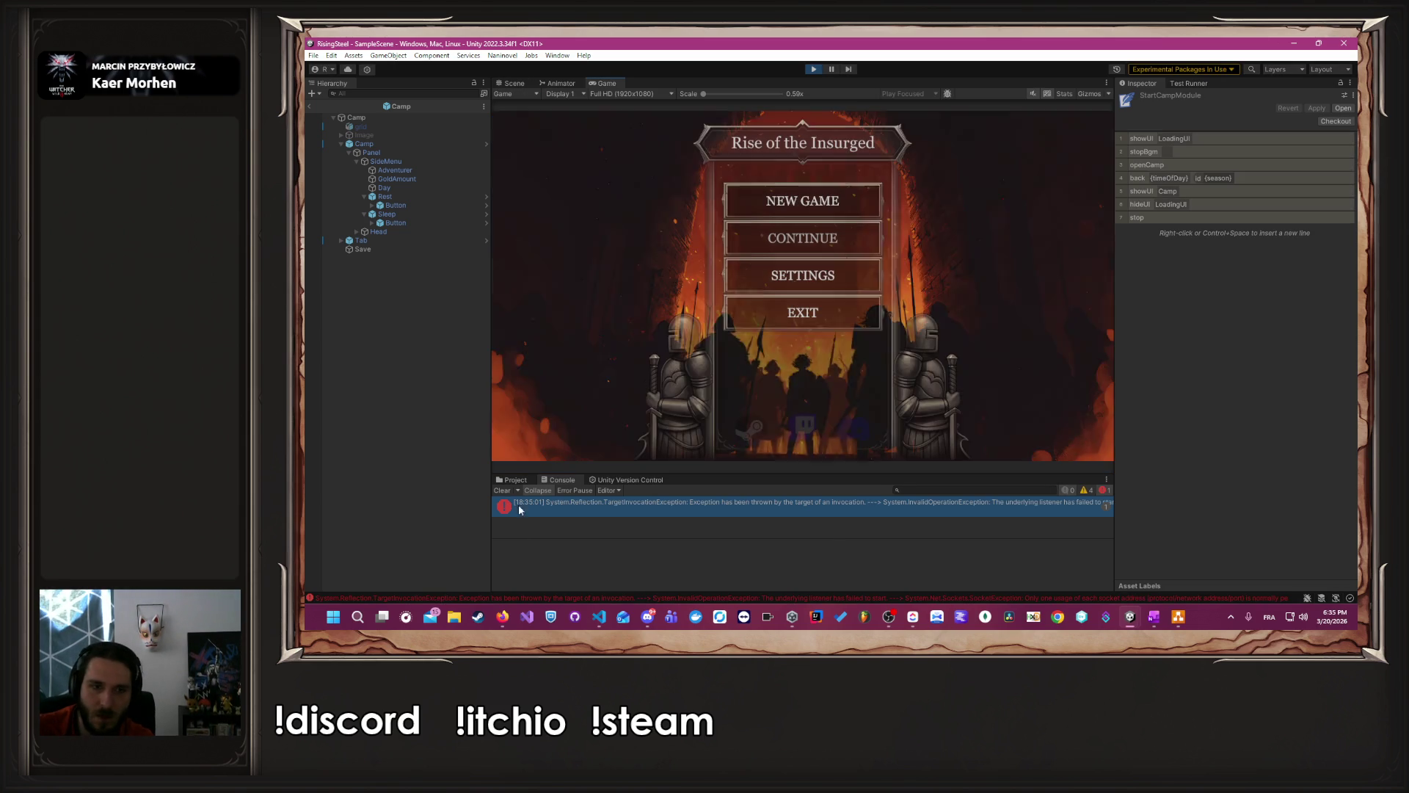
- Start a new game named 'Mira', pick the main character, and enter camp
left_click(502, 490)
left_click(847, 194)
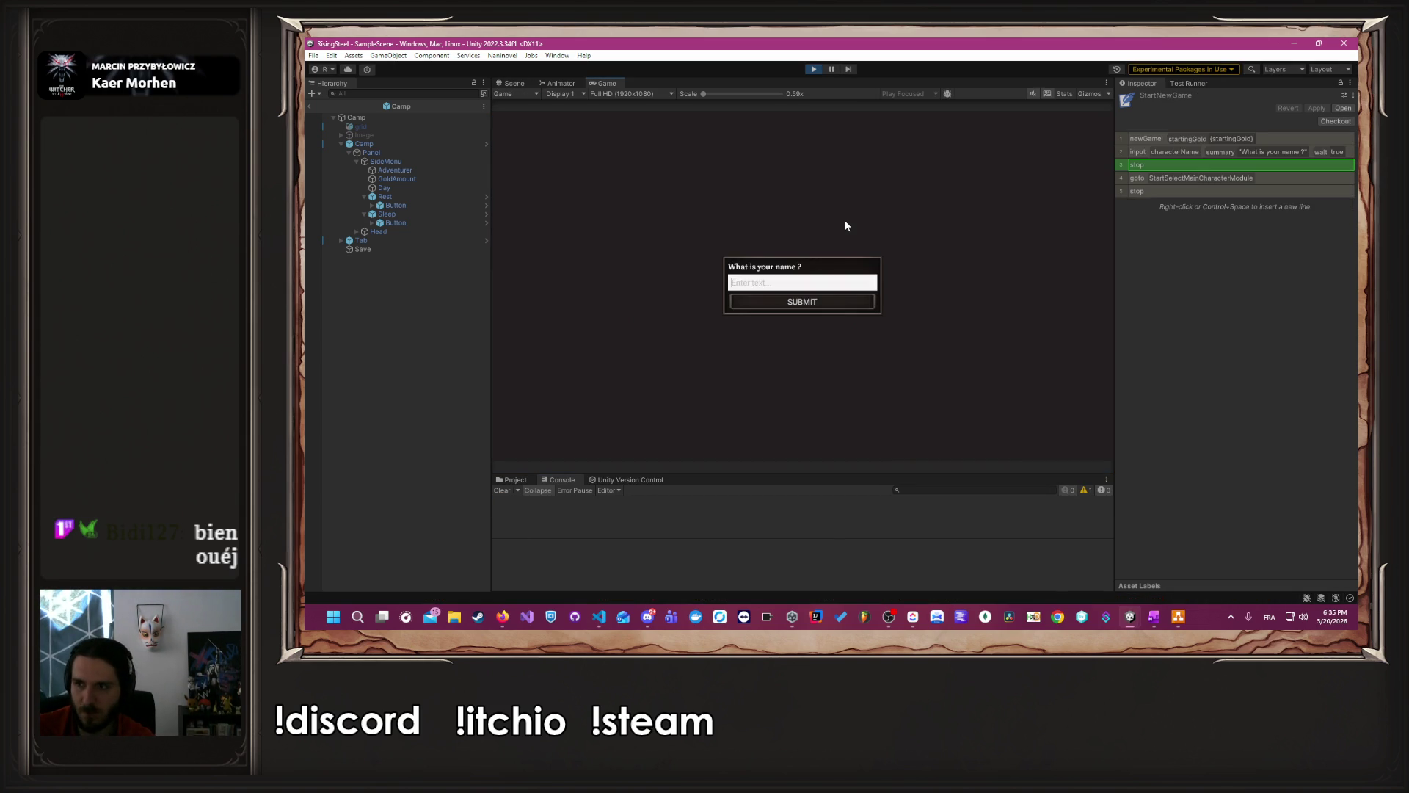
type("Mira")
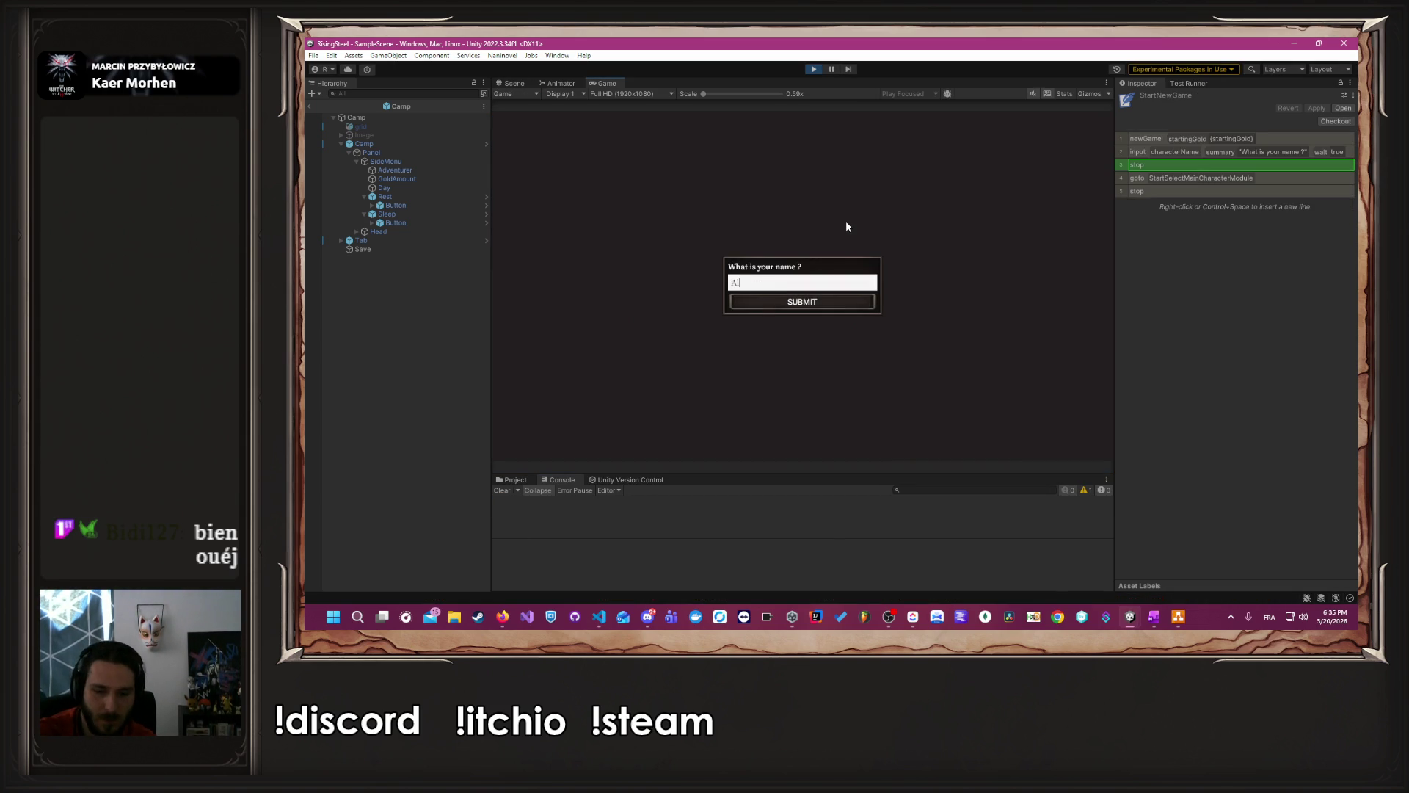
key("Return")
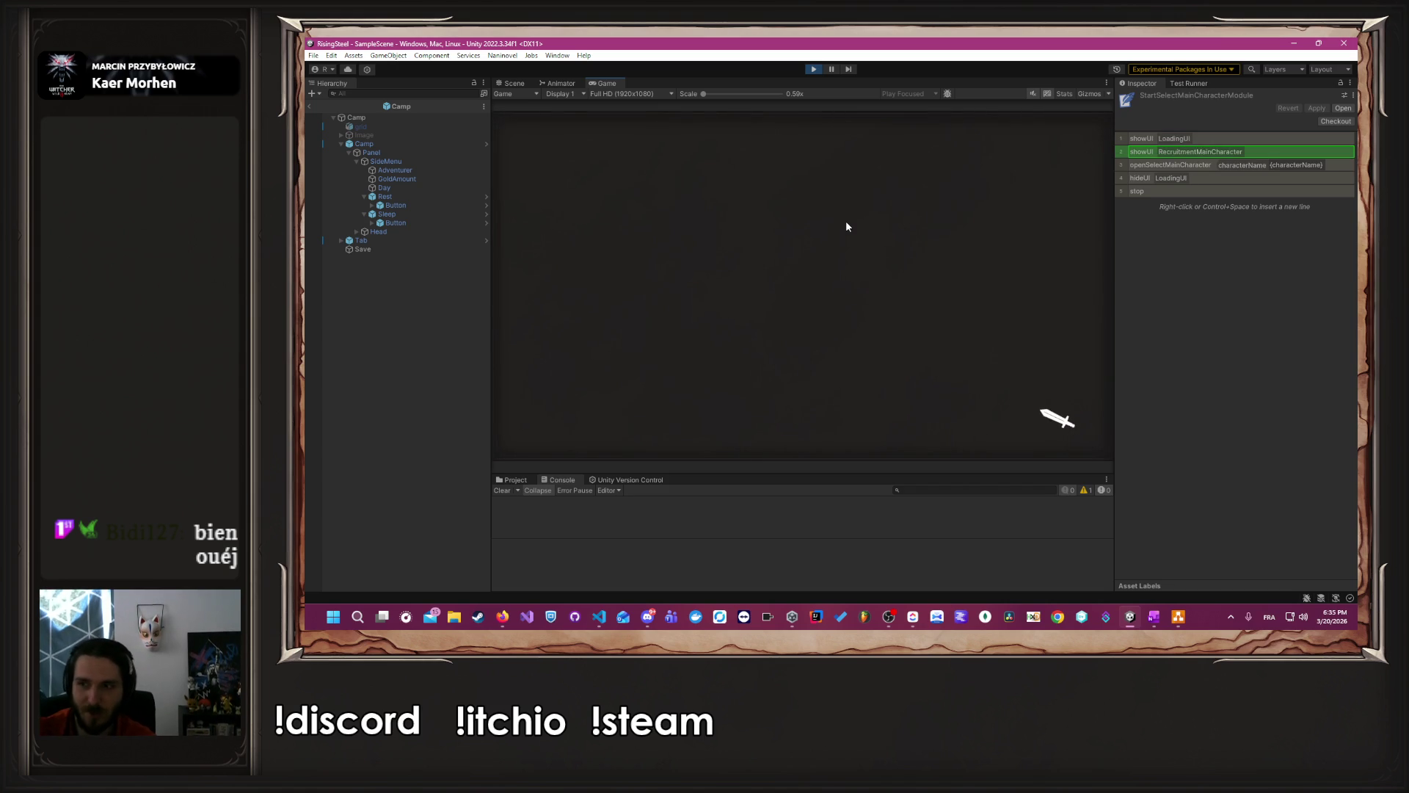
left_click(953, 291)
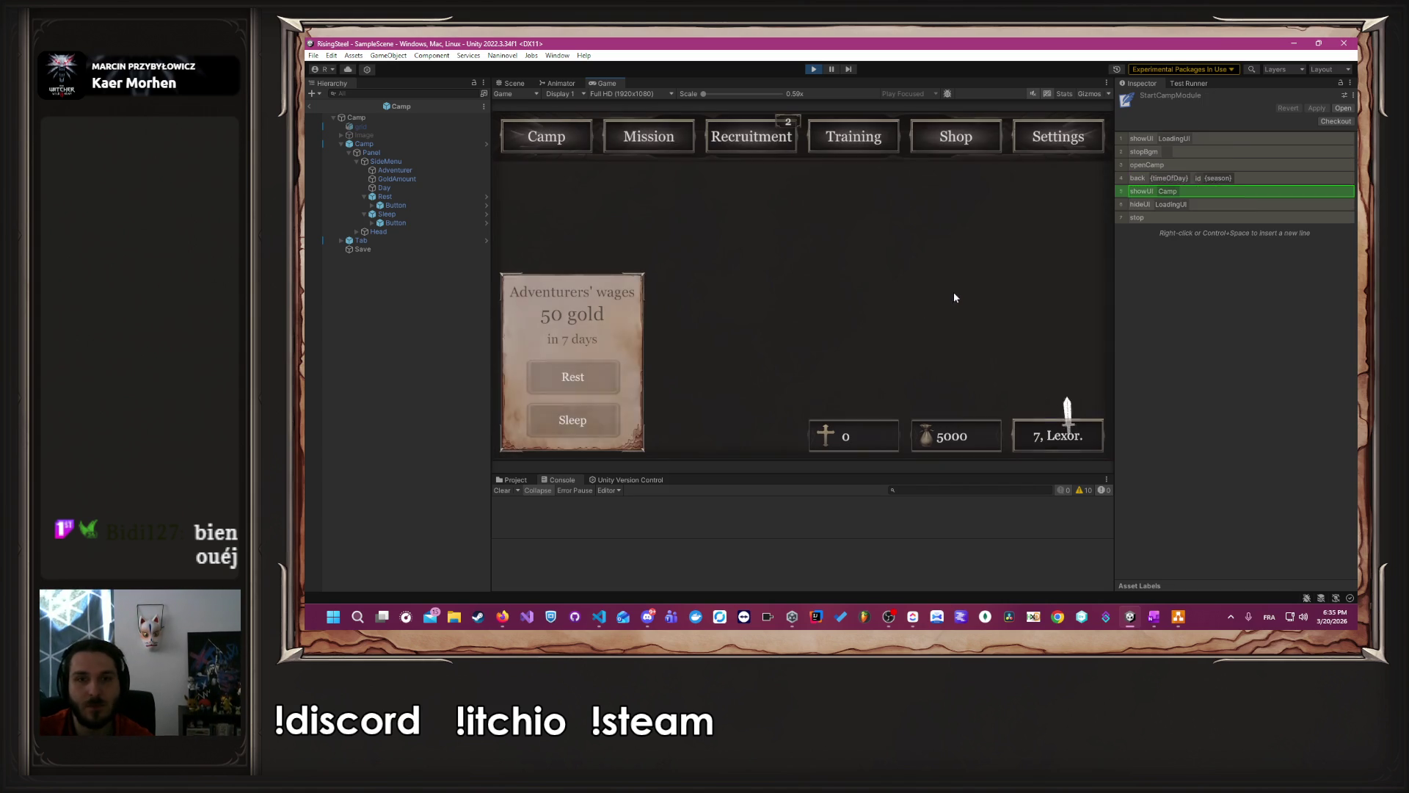
- Train Albert's Strength to 20 for 35/35 HP, then bring up the mission list
left_click(878, 147)
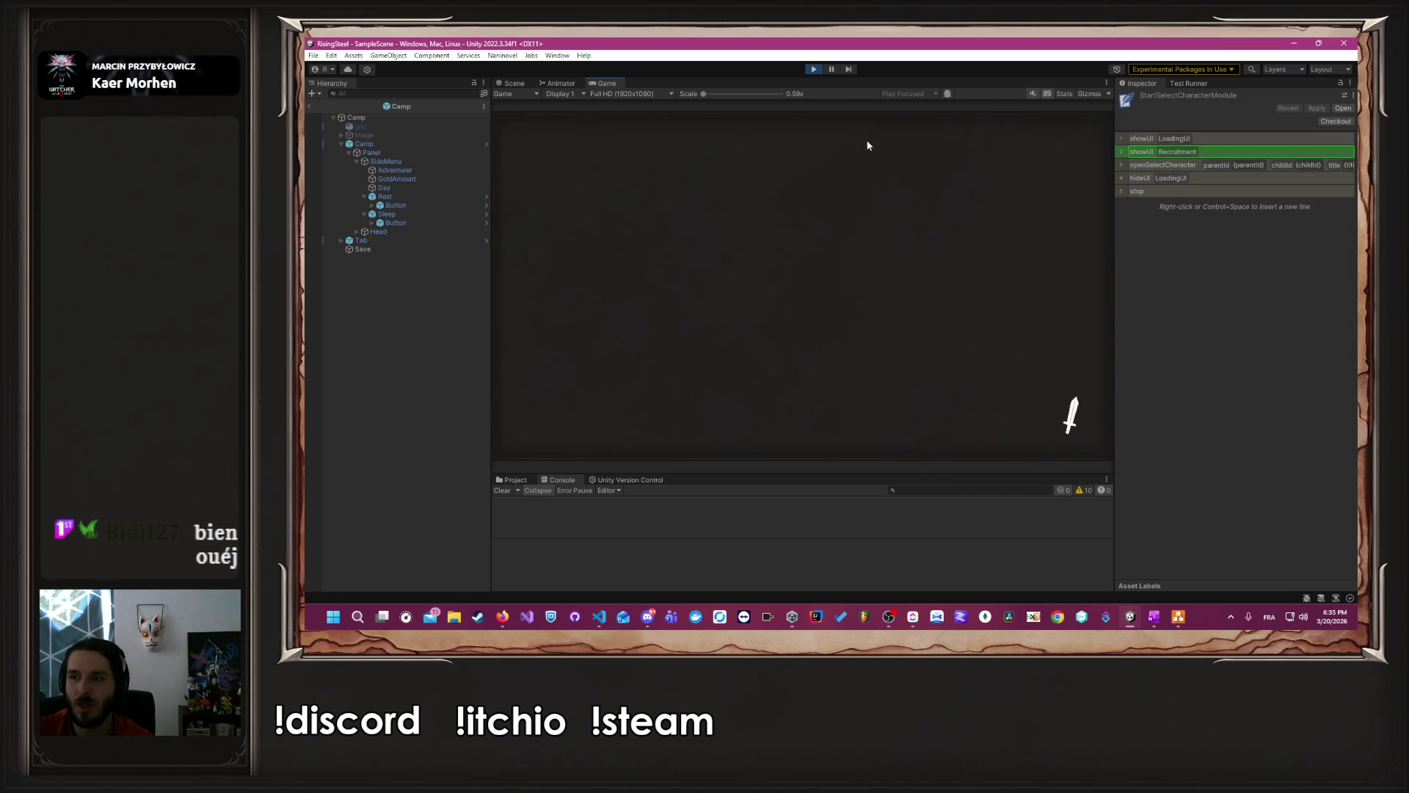
left_click(677, 310)
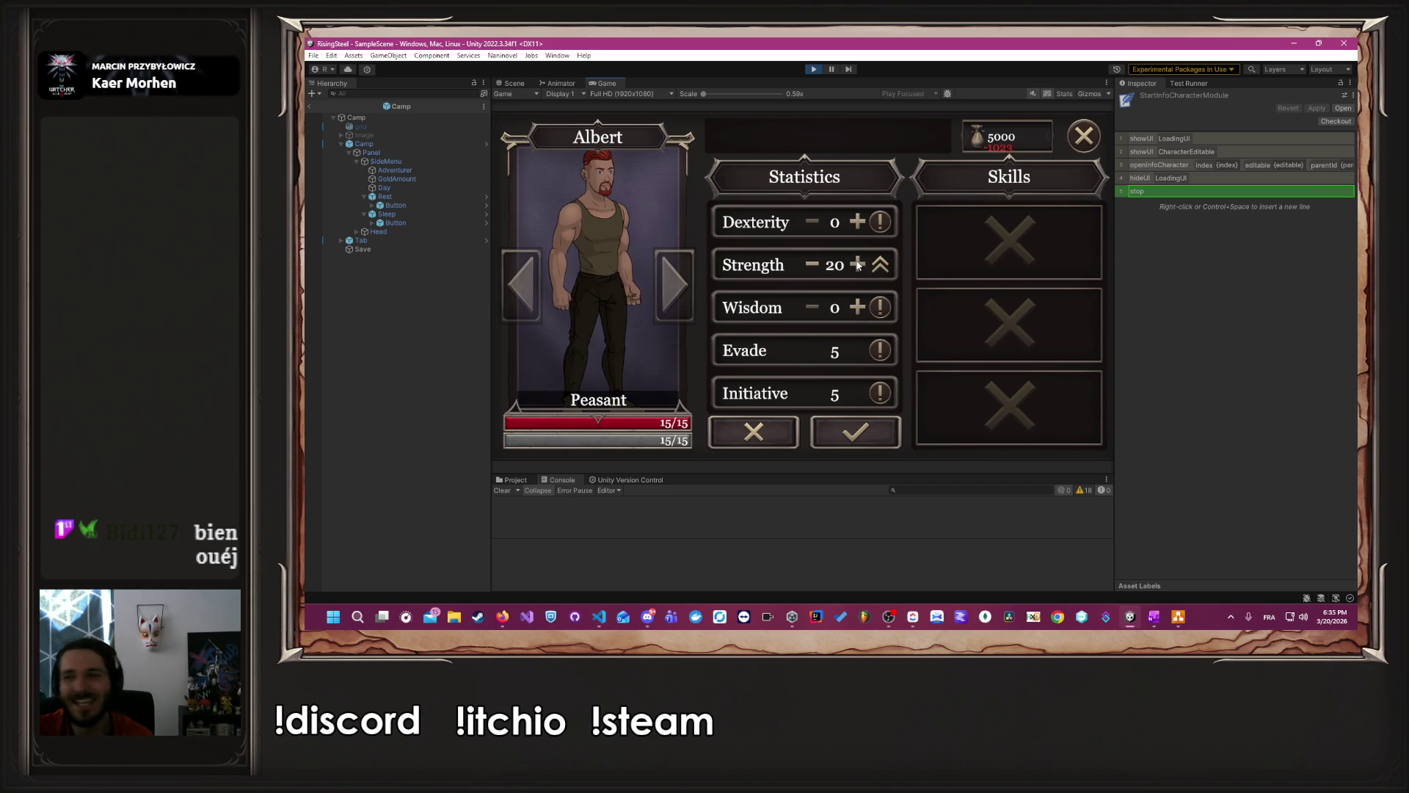
left_click(847, 439)
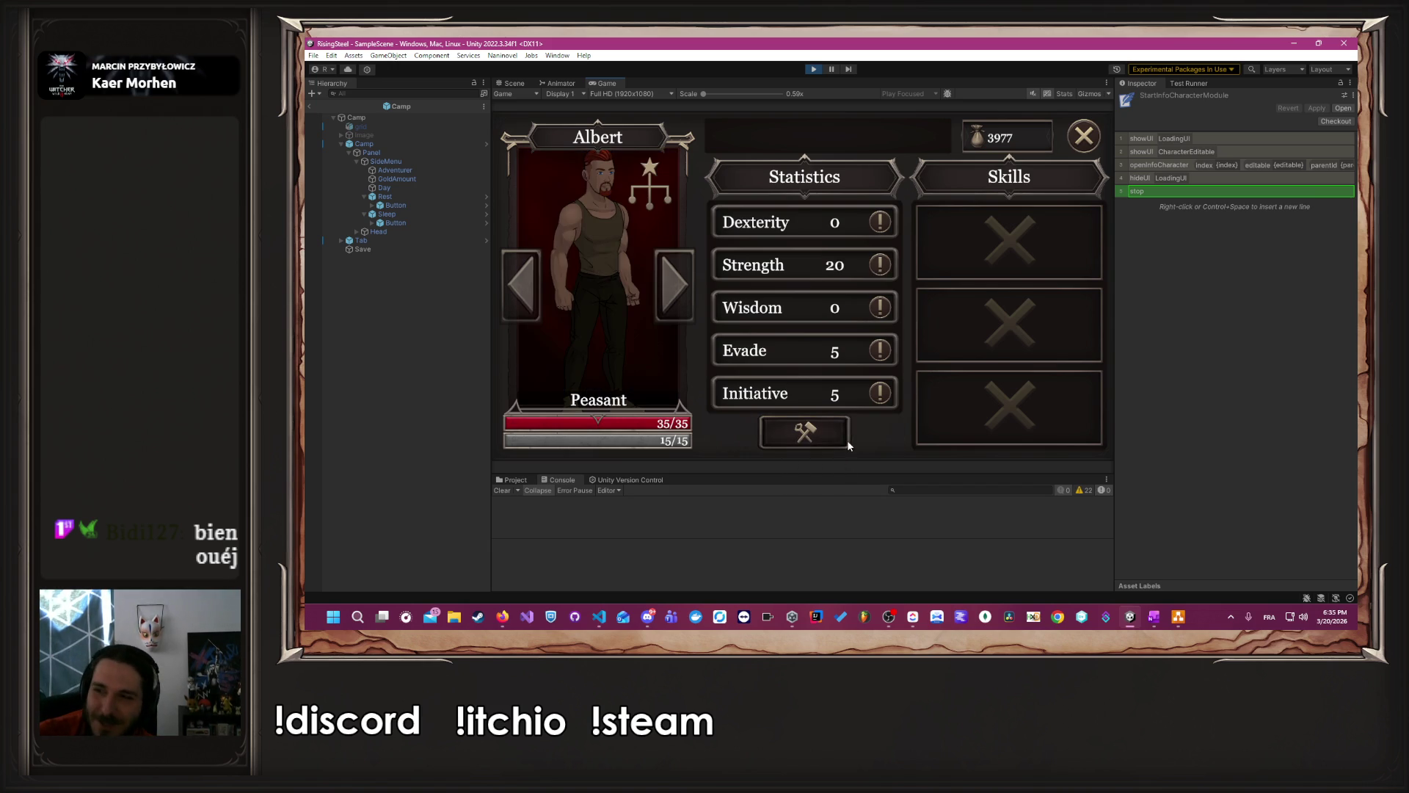
left_click(1083, 134)
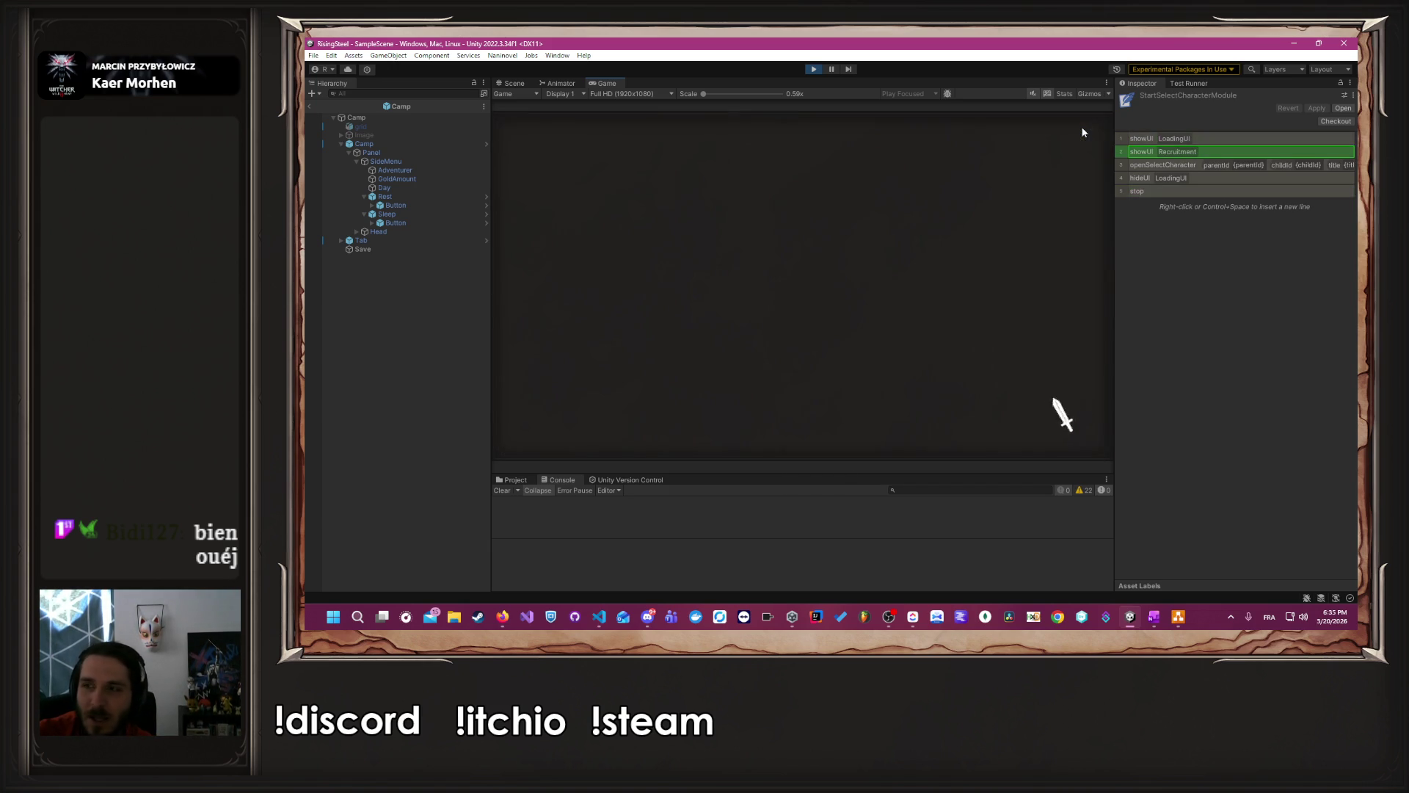
left_click(668, 141)
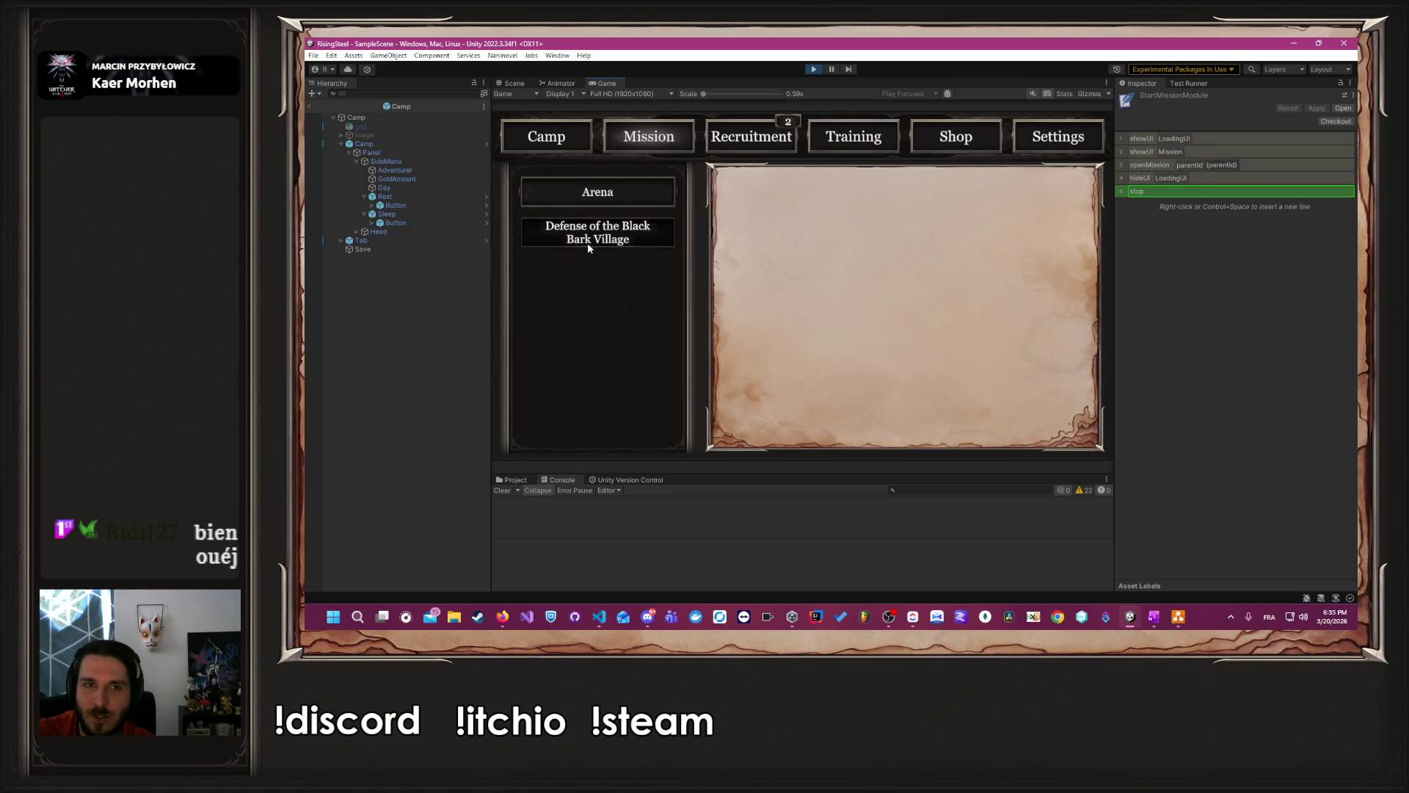
- Select Defense of the Black Bark Village, send Albert, and start the fight
left_click(588, 242)
left_click(874, 411)
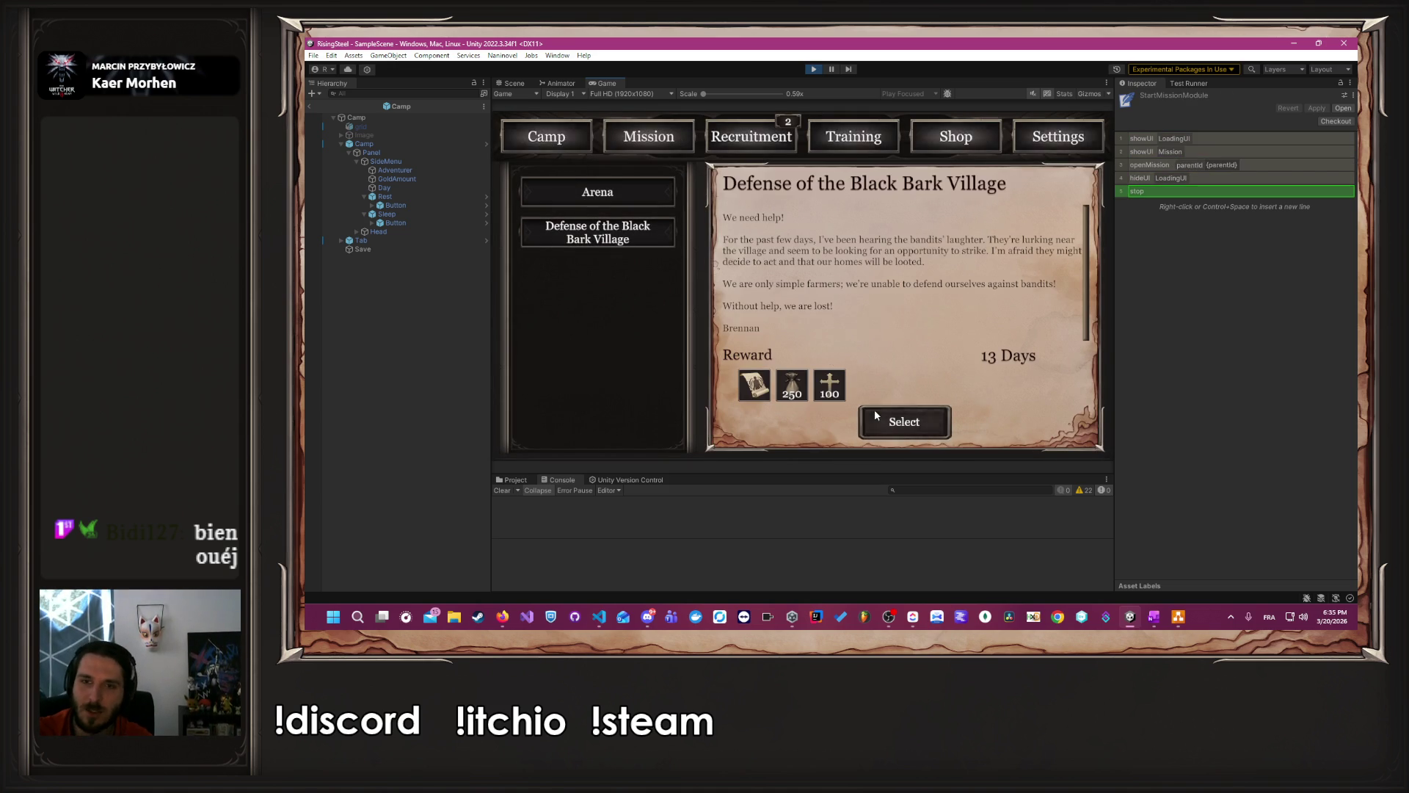
left_click(569, 334)
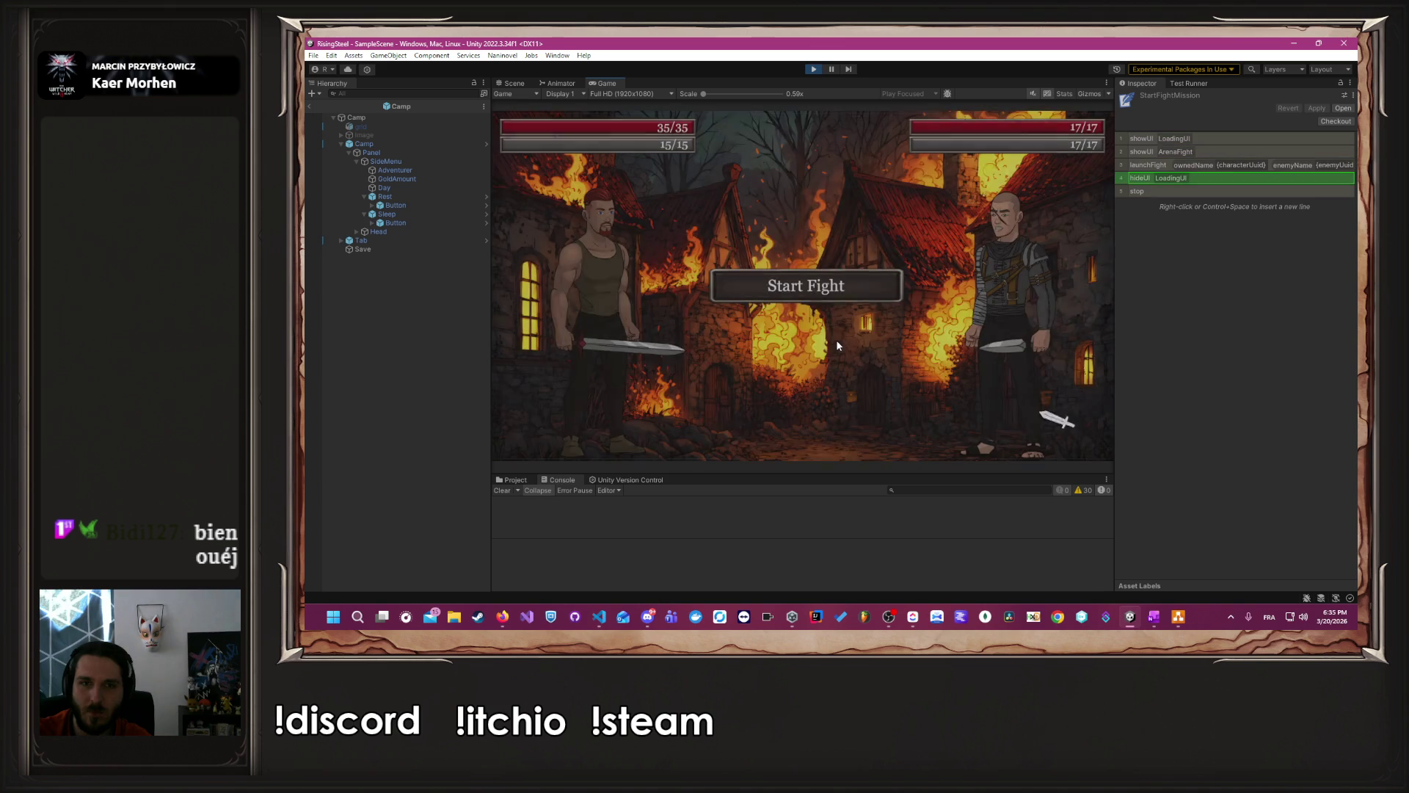
left_click(793, 290)
- Defeat Bob and Robin, spare Robin, and return to camp with 4413 gold
left_click(588, 318)
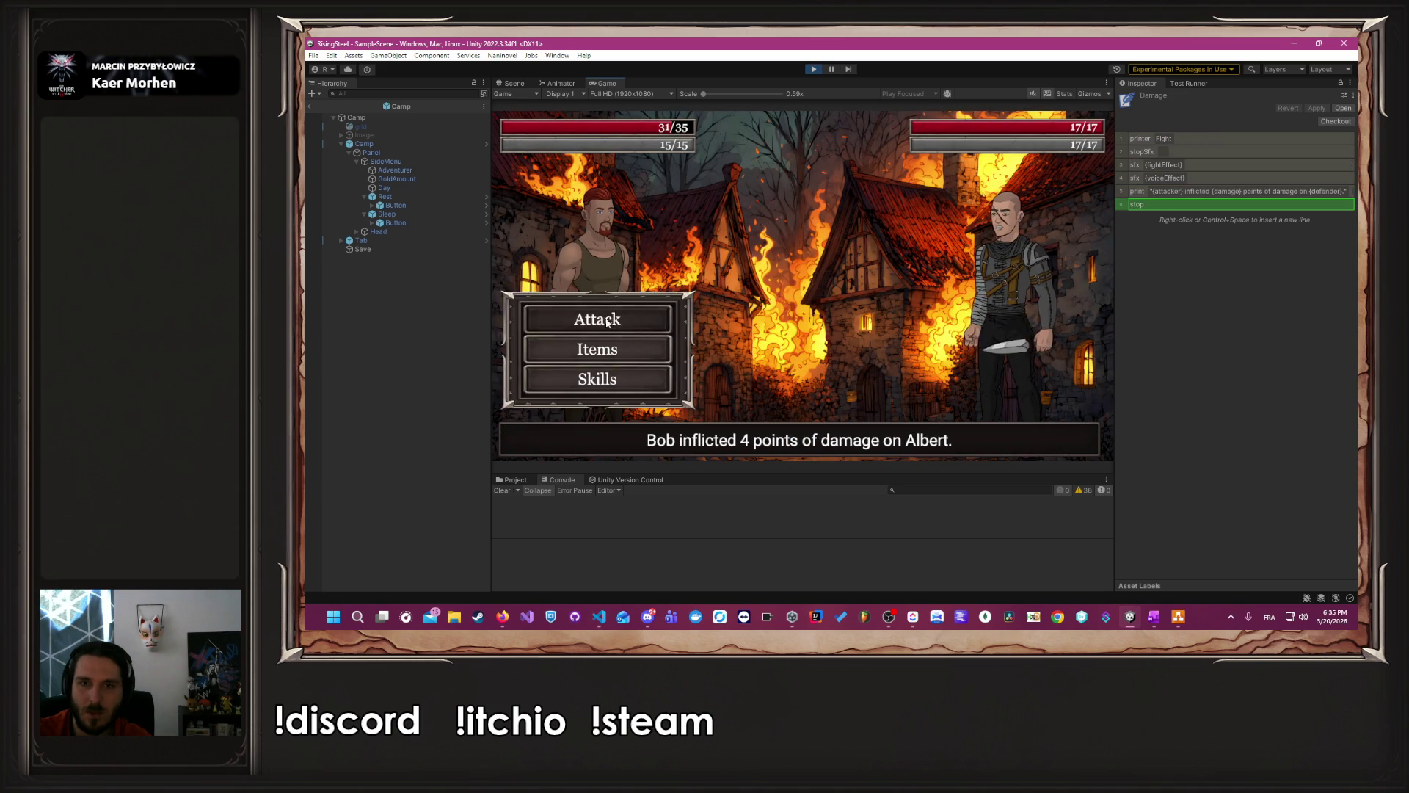
left_click(607, 320)
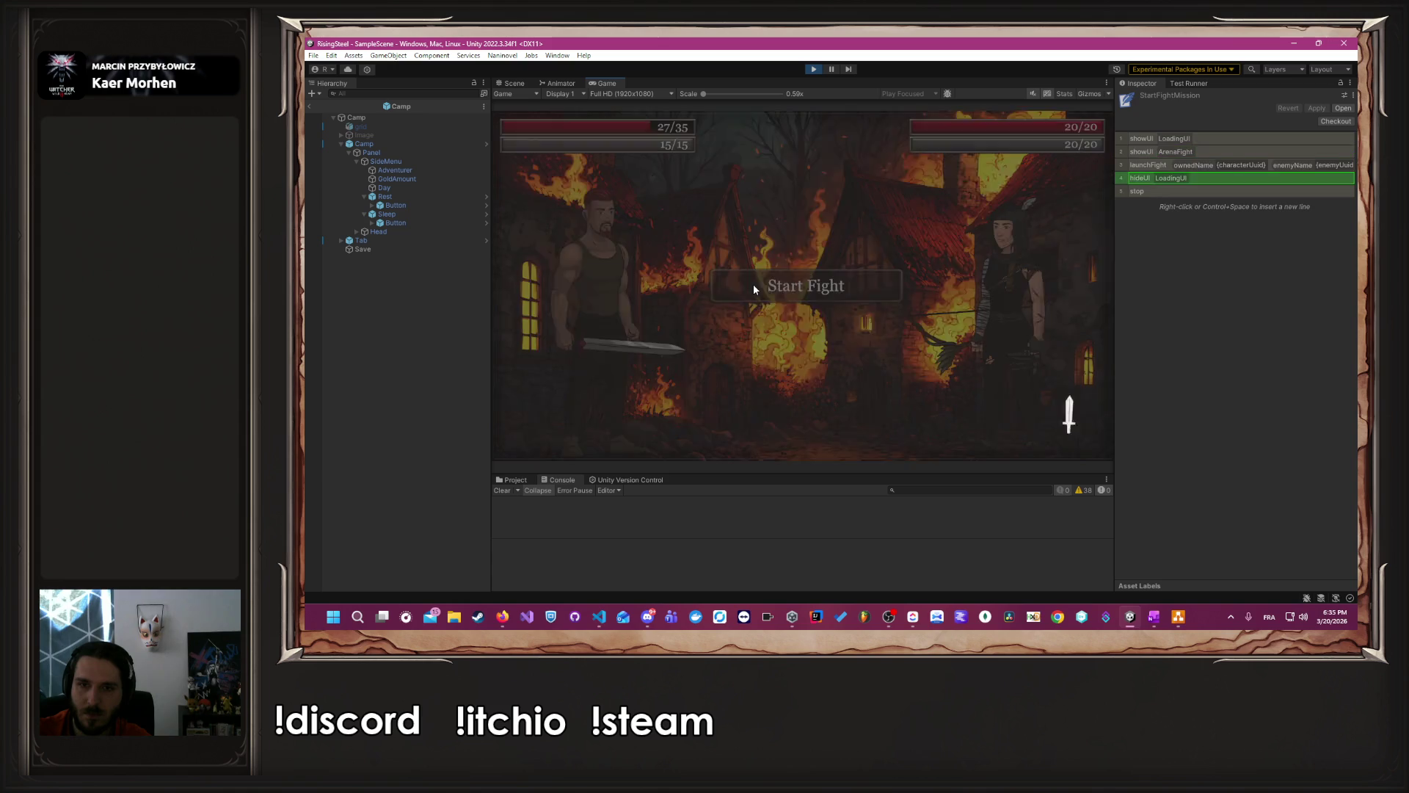
left_click(629, 329)
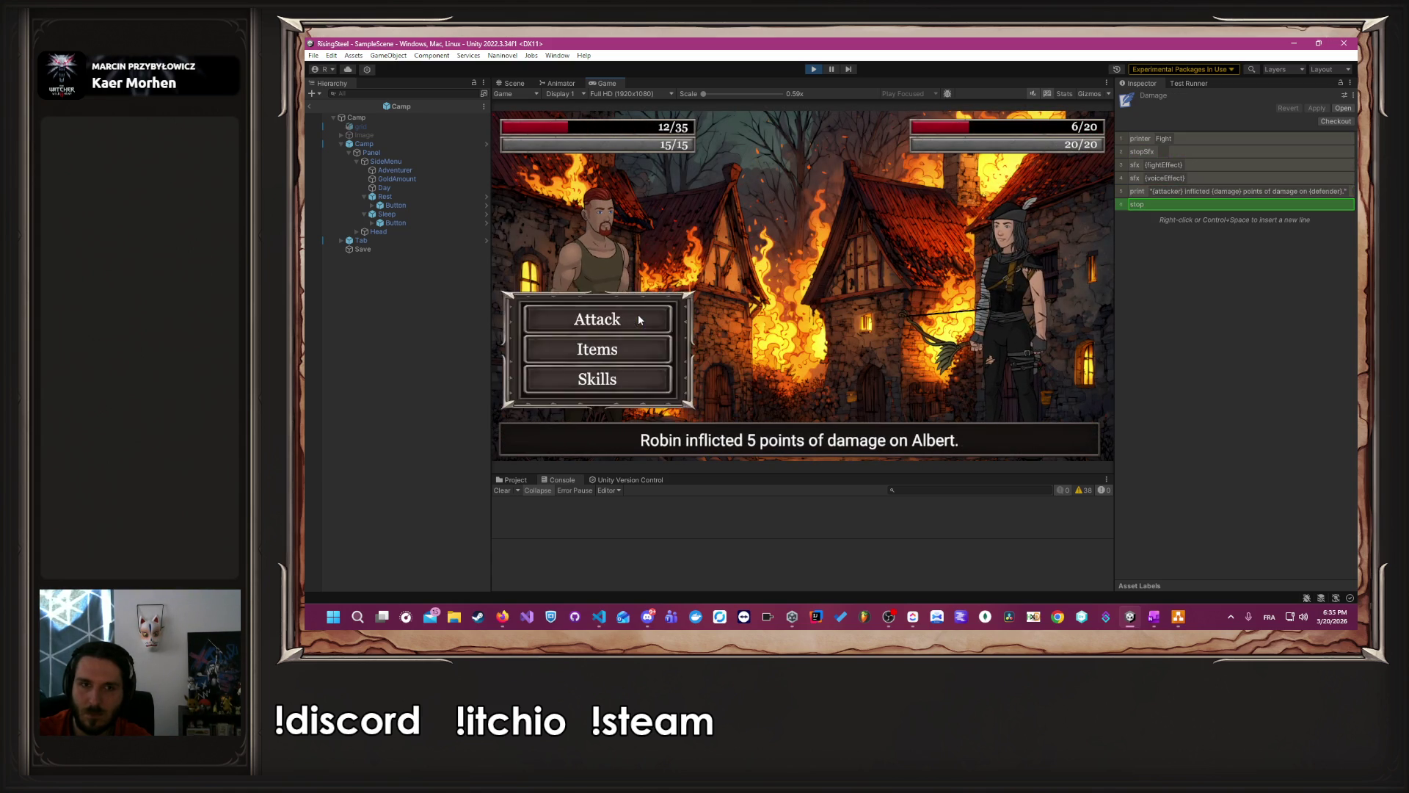
left_click(637, 314)
left_click(834, 314)
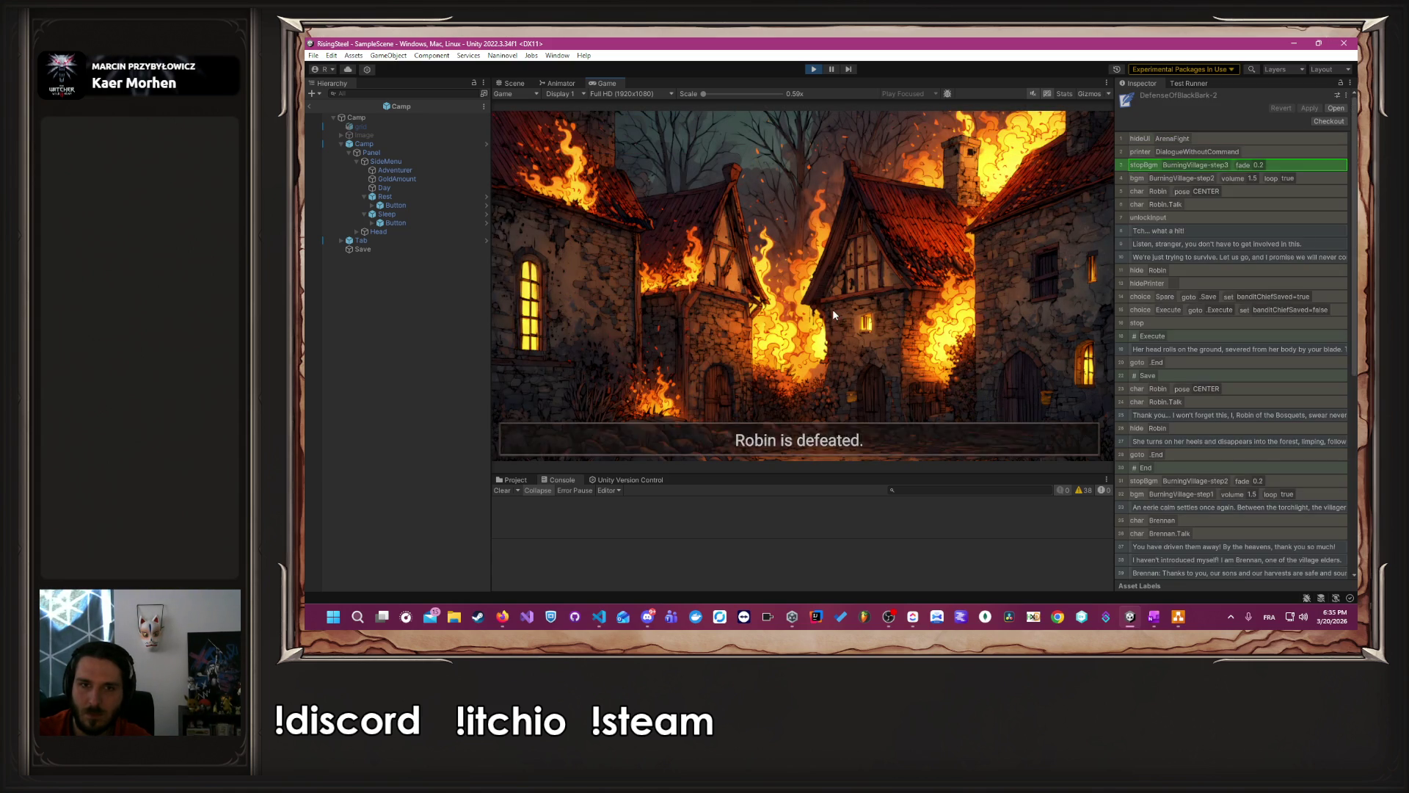
left_click(821, 224)
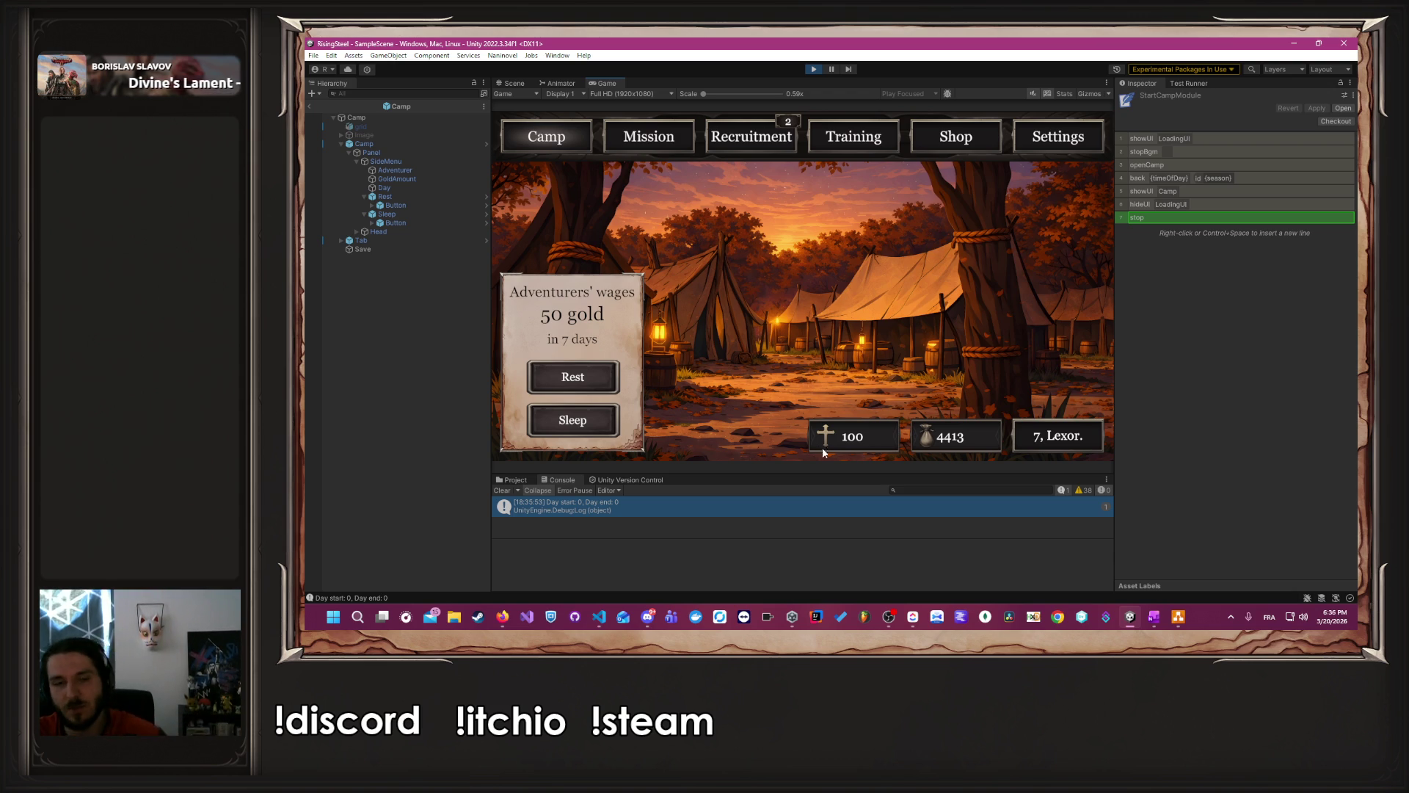
- In PayRentAfterMission.cs, delete the Debug.Log line and the commented-out end block, then save
left_click(658, 516)
double_click(657, 517)
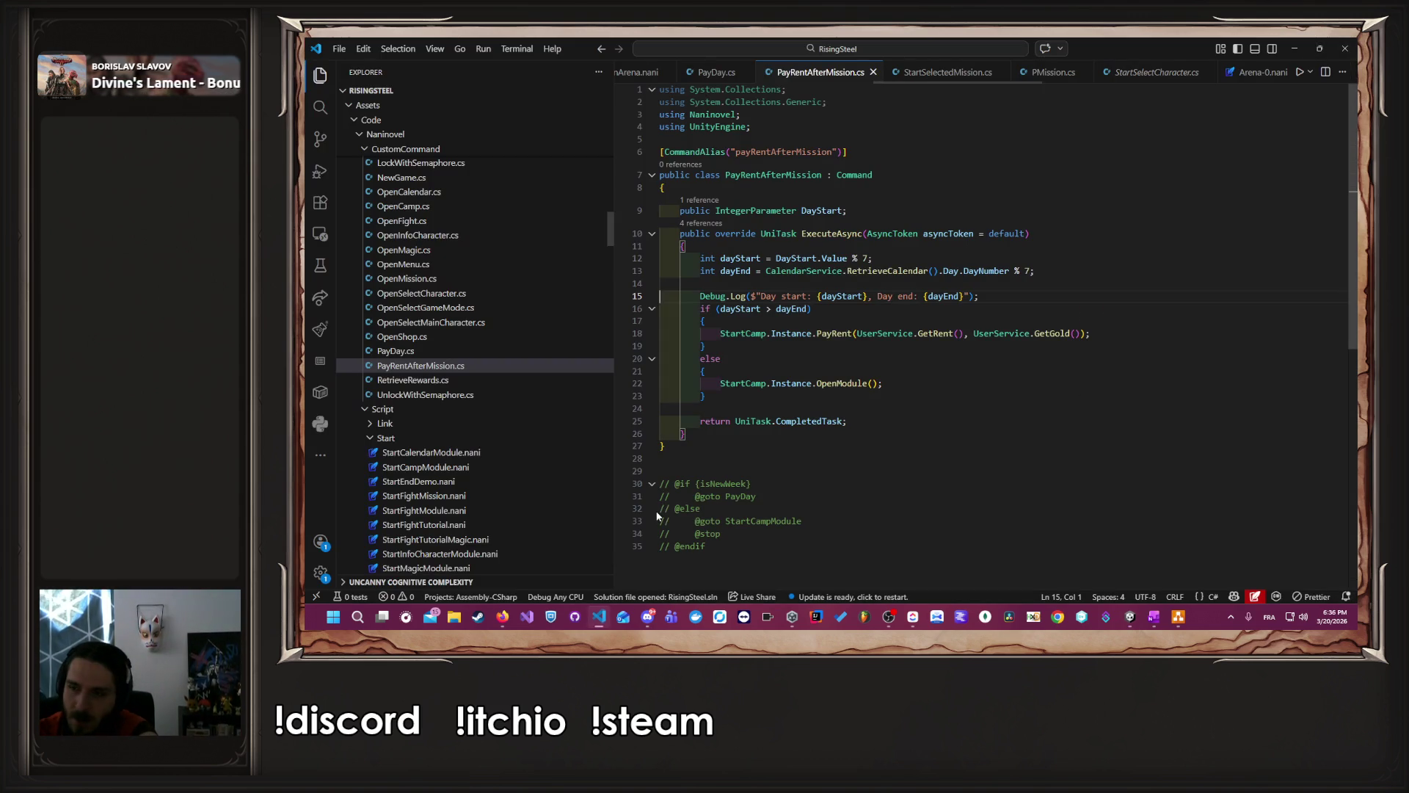
mouse_move(1037, 293)
left_mouse_down()
mouse_move(661, 296)
mouse_move(695, 295)
left_mouse_up()
key("BackSpace")
key("BackSpace")
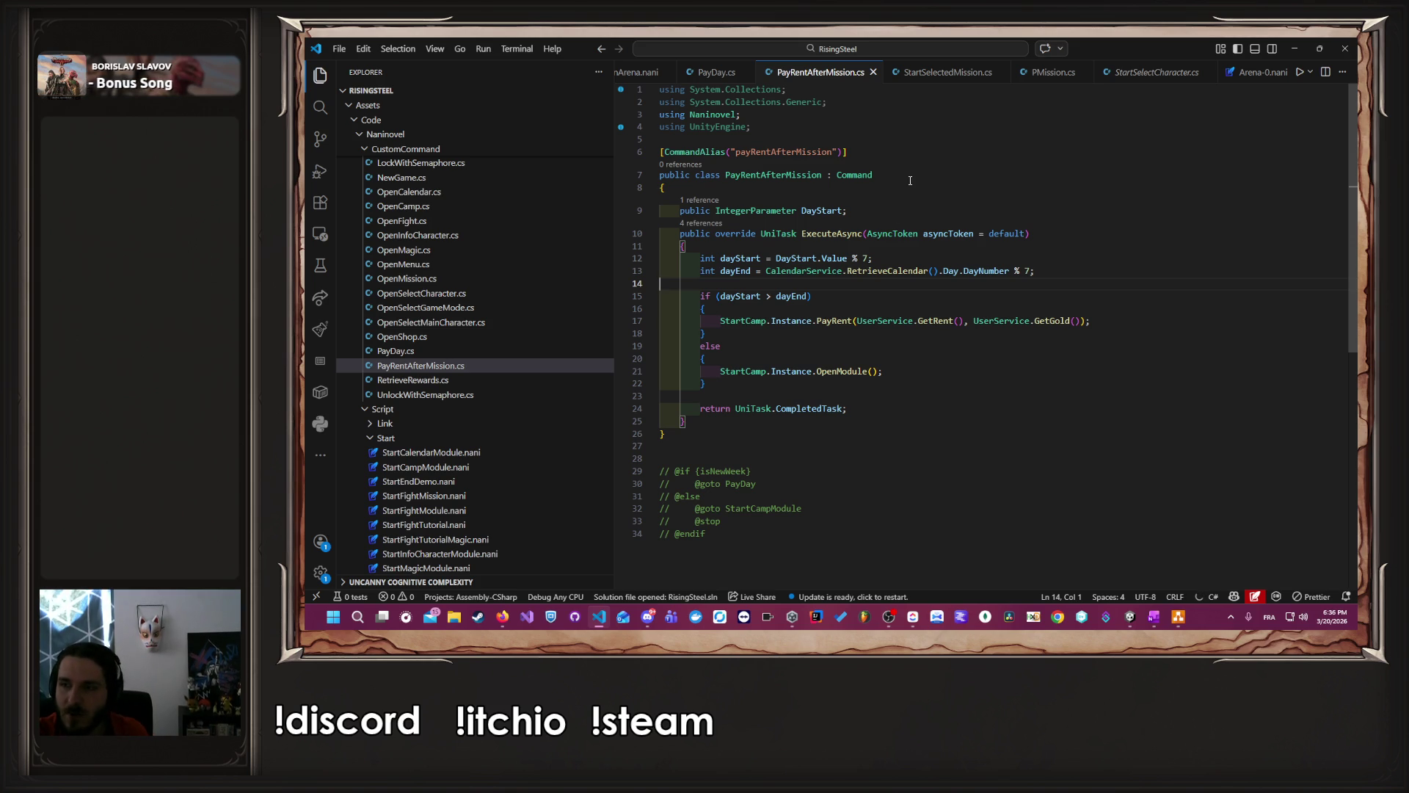
left_click_drag(742, 535, 618, 433)
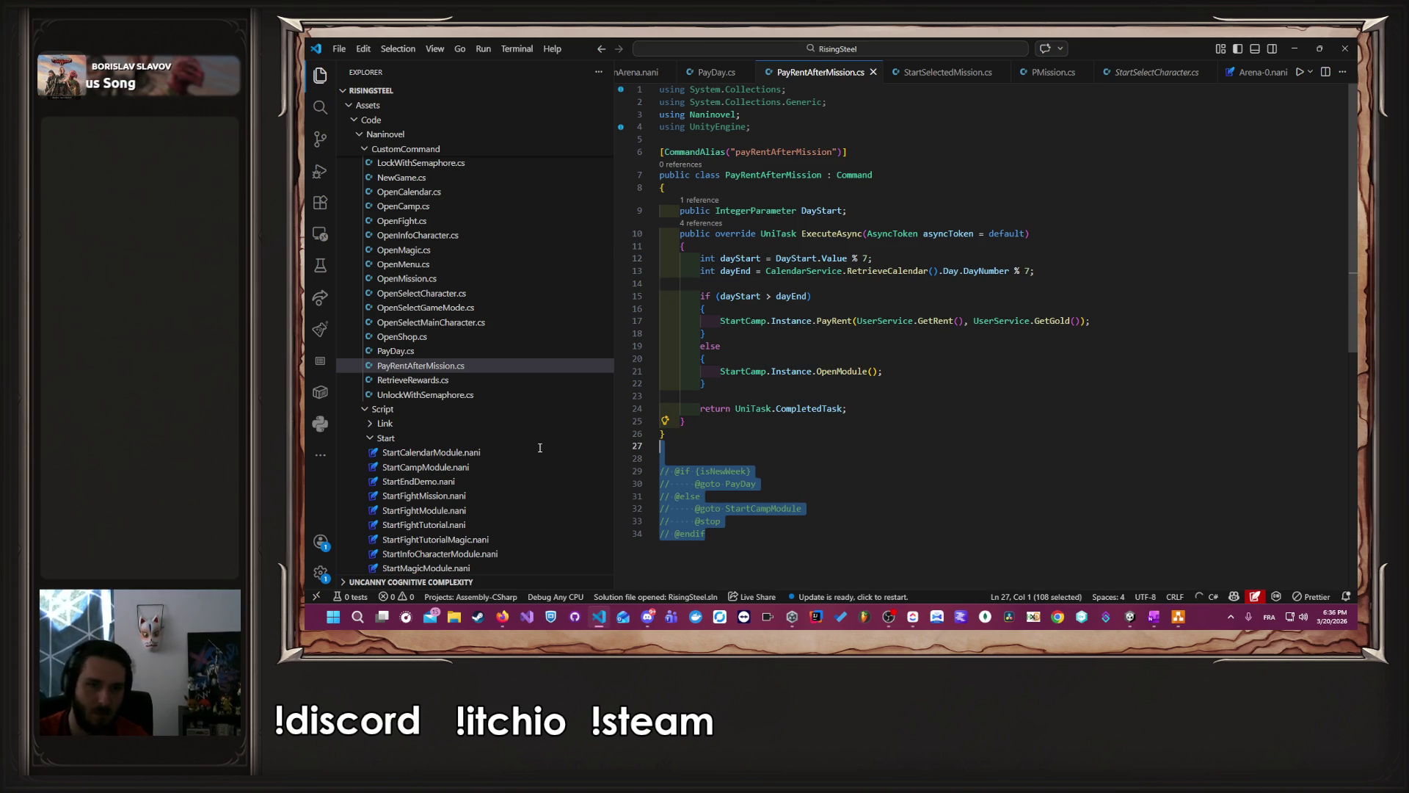
key("BackSpace")
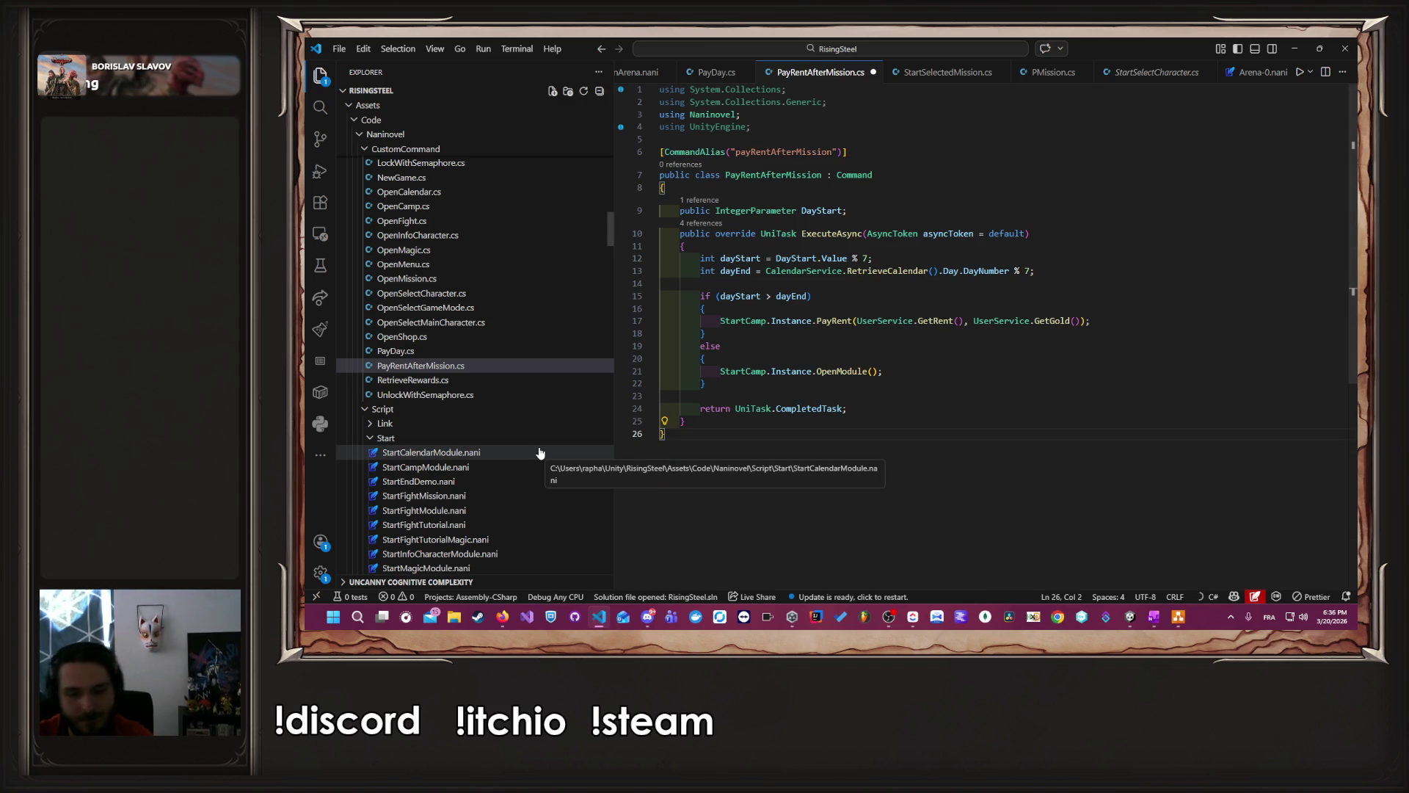
key("ctrl+s")
key("ctrl+q")
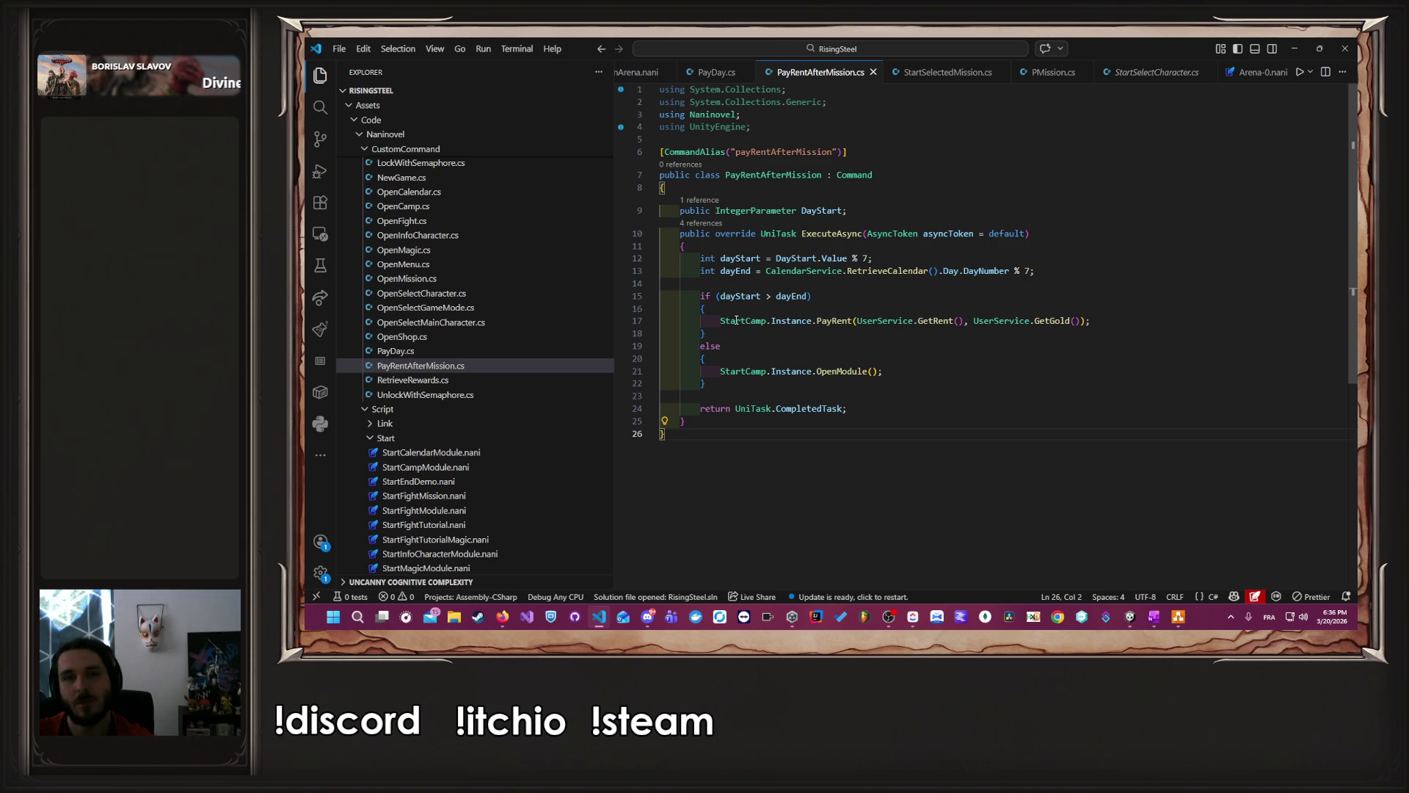
- Look through the open files, including DefenseOfBlackBark-2.nani, then close the remaining files
scroll(671, 73, "down", 5)
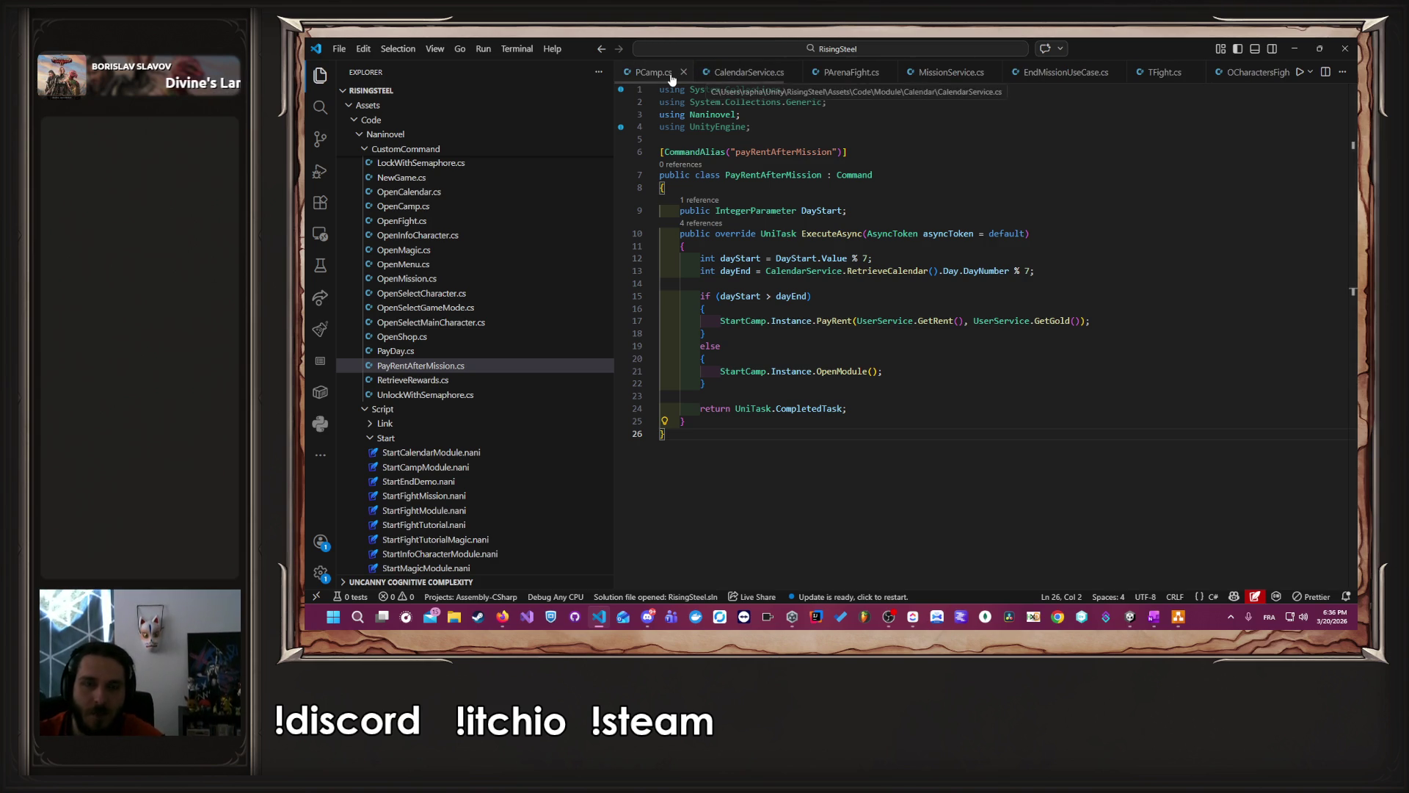
scroll(671, 73, "down", 8)
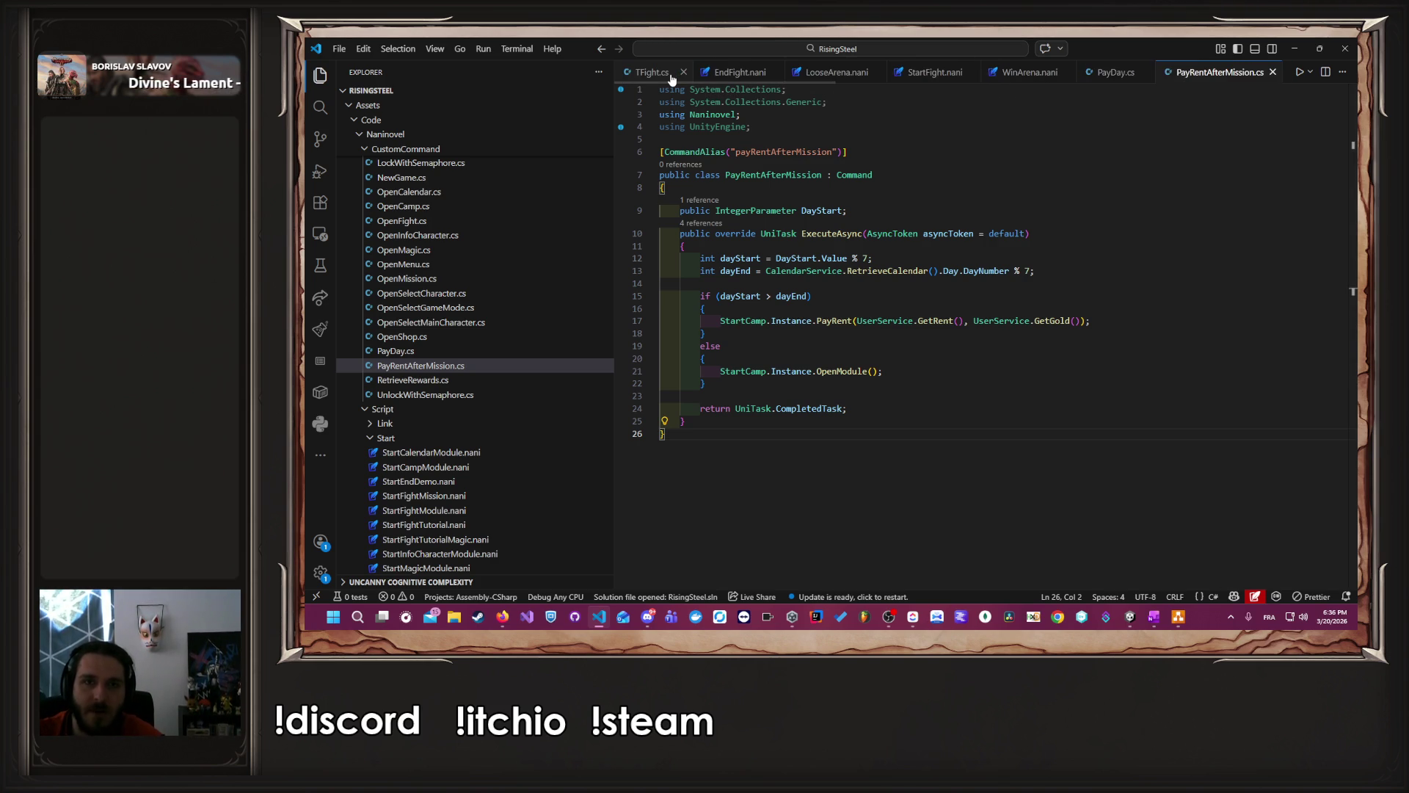
scroll(671, 74, "down", 3)
left_click(671, 73)
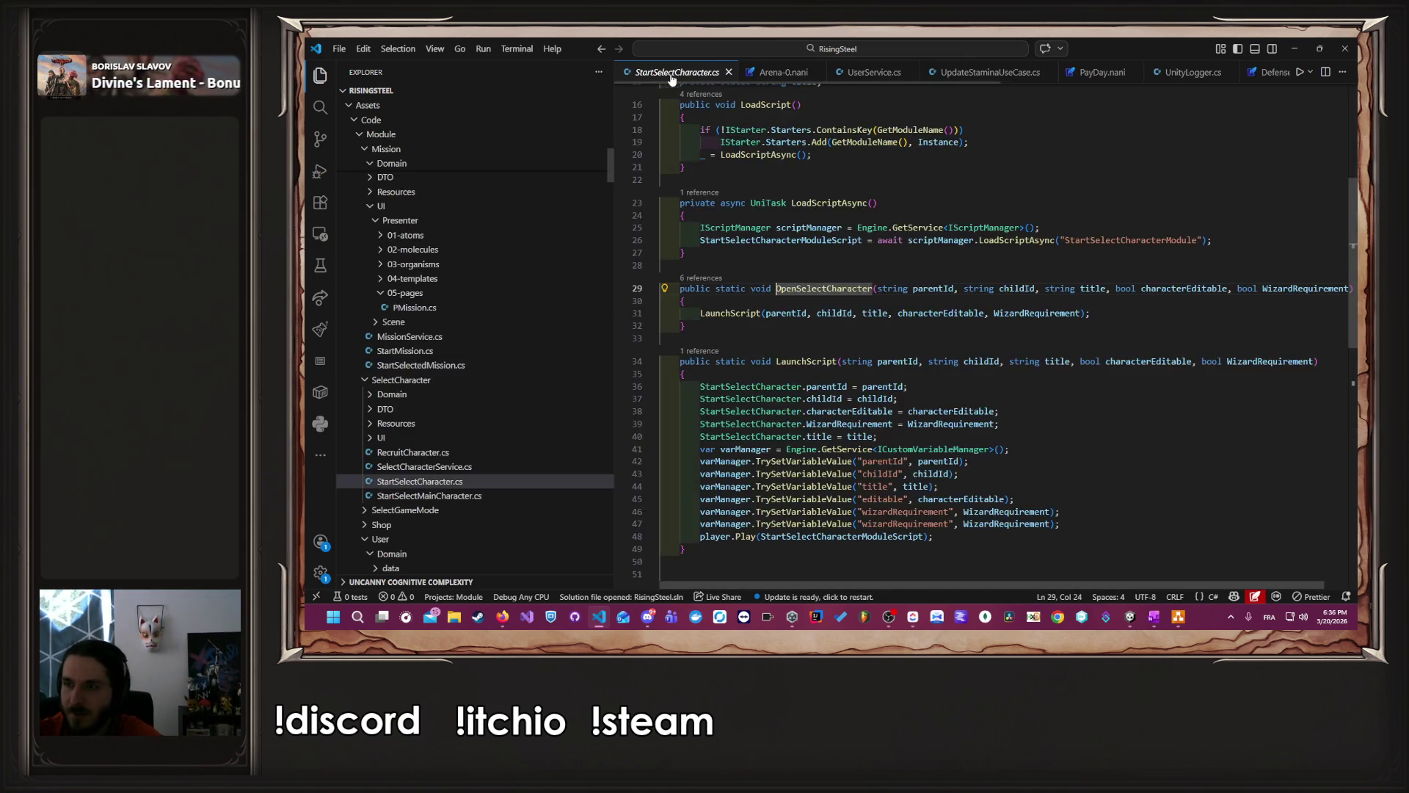
left_click(671, 73)
scroll(671, 73, "down", 3)
key("ctrl+w")
key("ctrl+w")
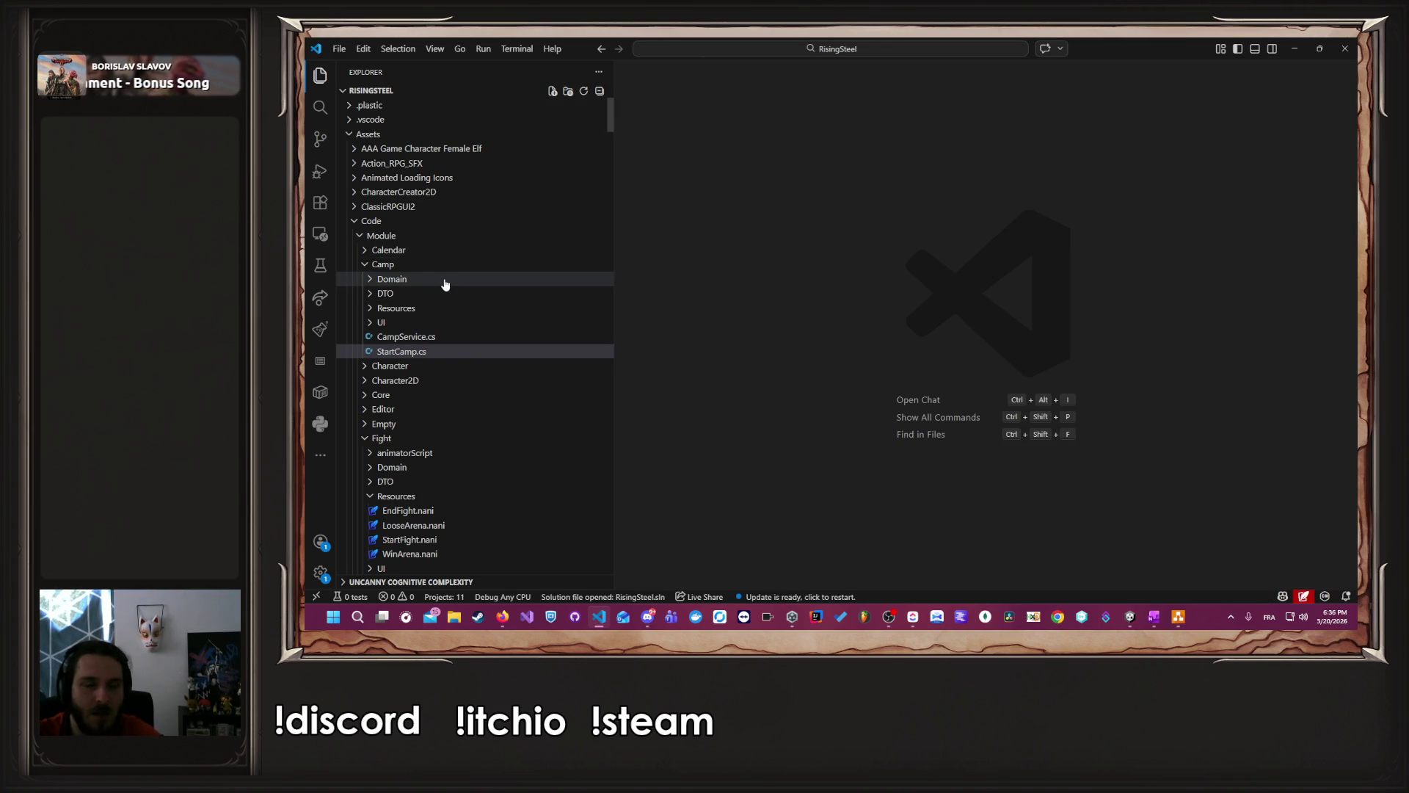
- In MissionRepository.cs, change the blackBark mission's 12 to 4 and save
left_click(449, 250)
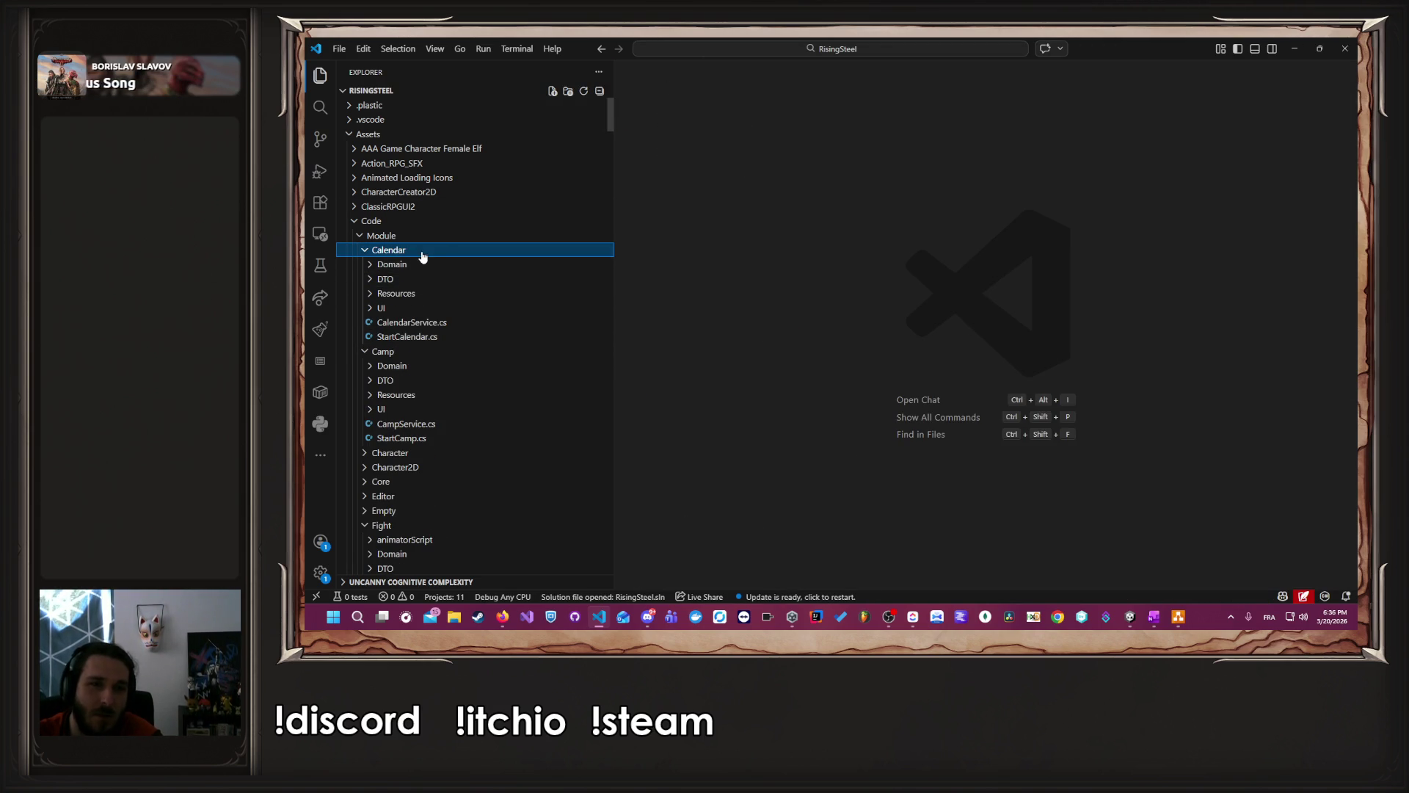
scroll(444, 316, "down", 10)
left_click(490, 342)
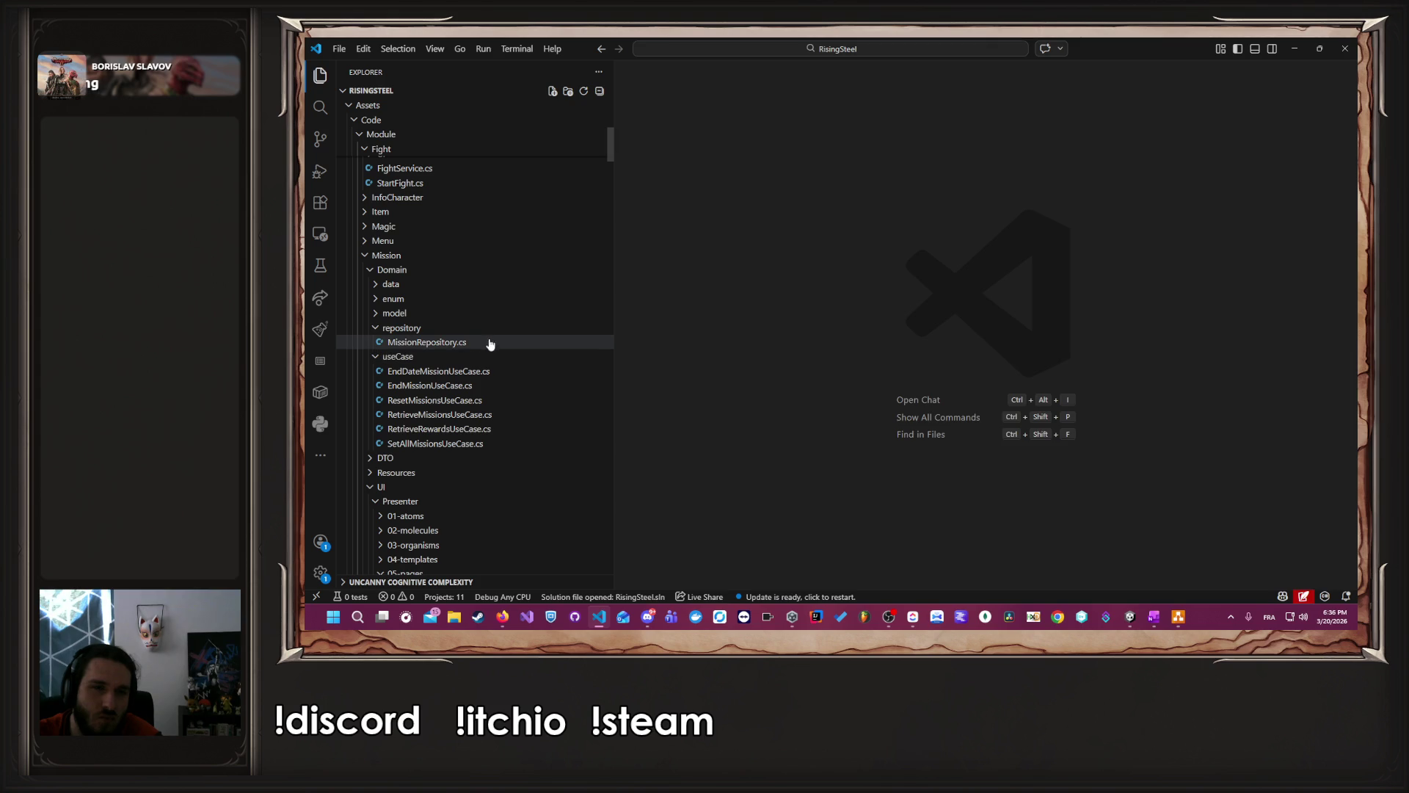
scroll(837, 348, "up", 5)
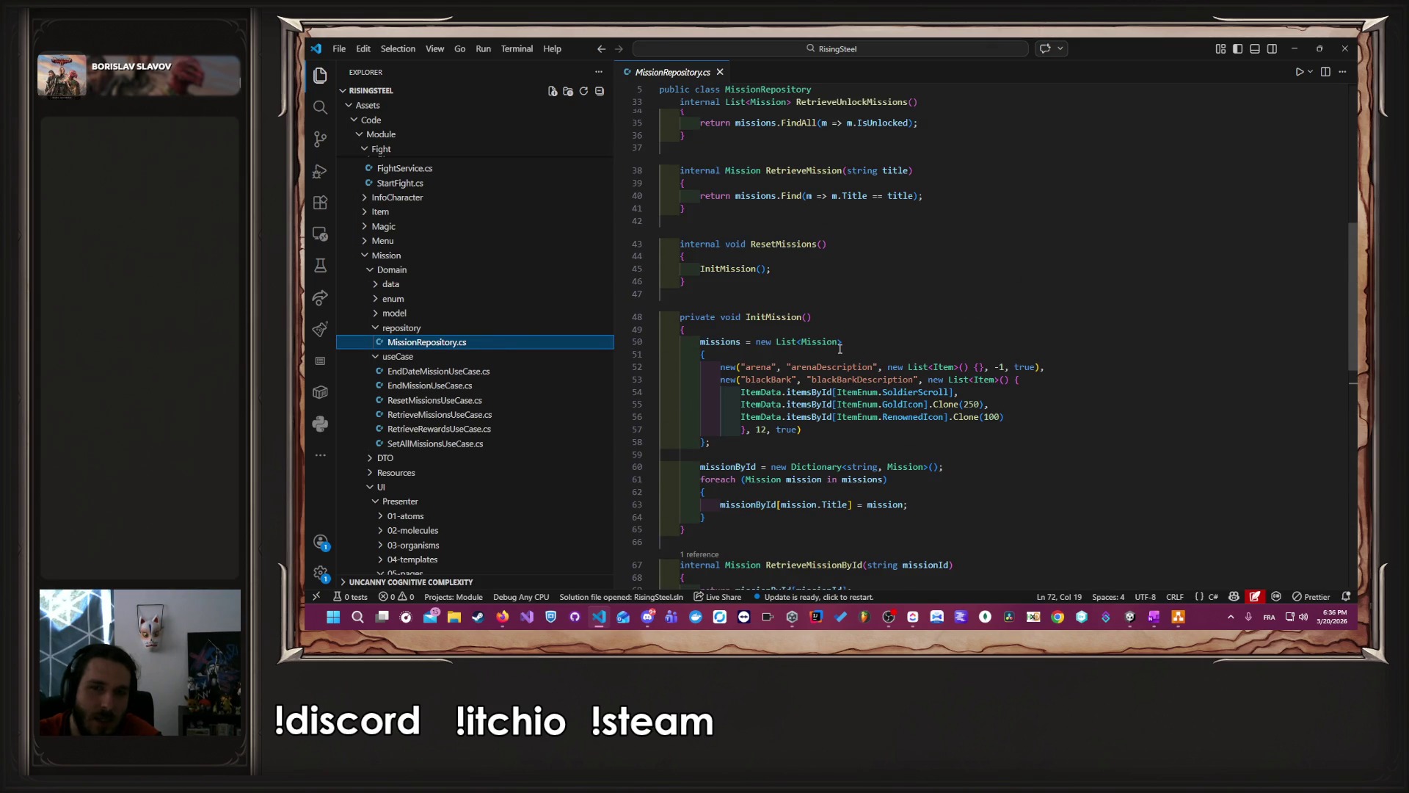
double_click(761, 429)
type("4")
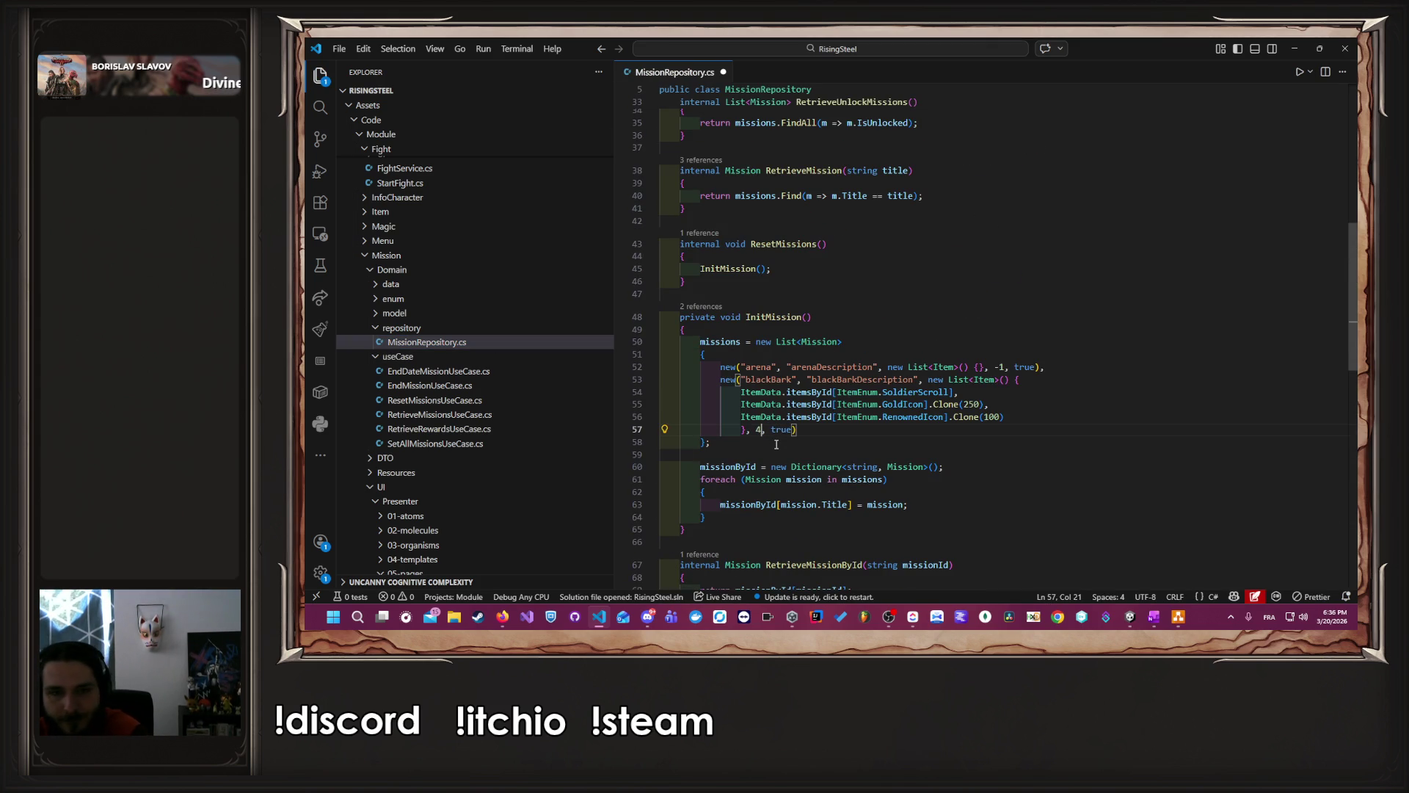
key("ctrl+s")
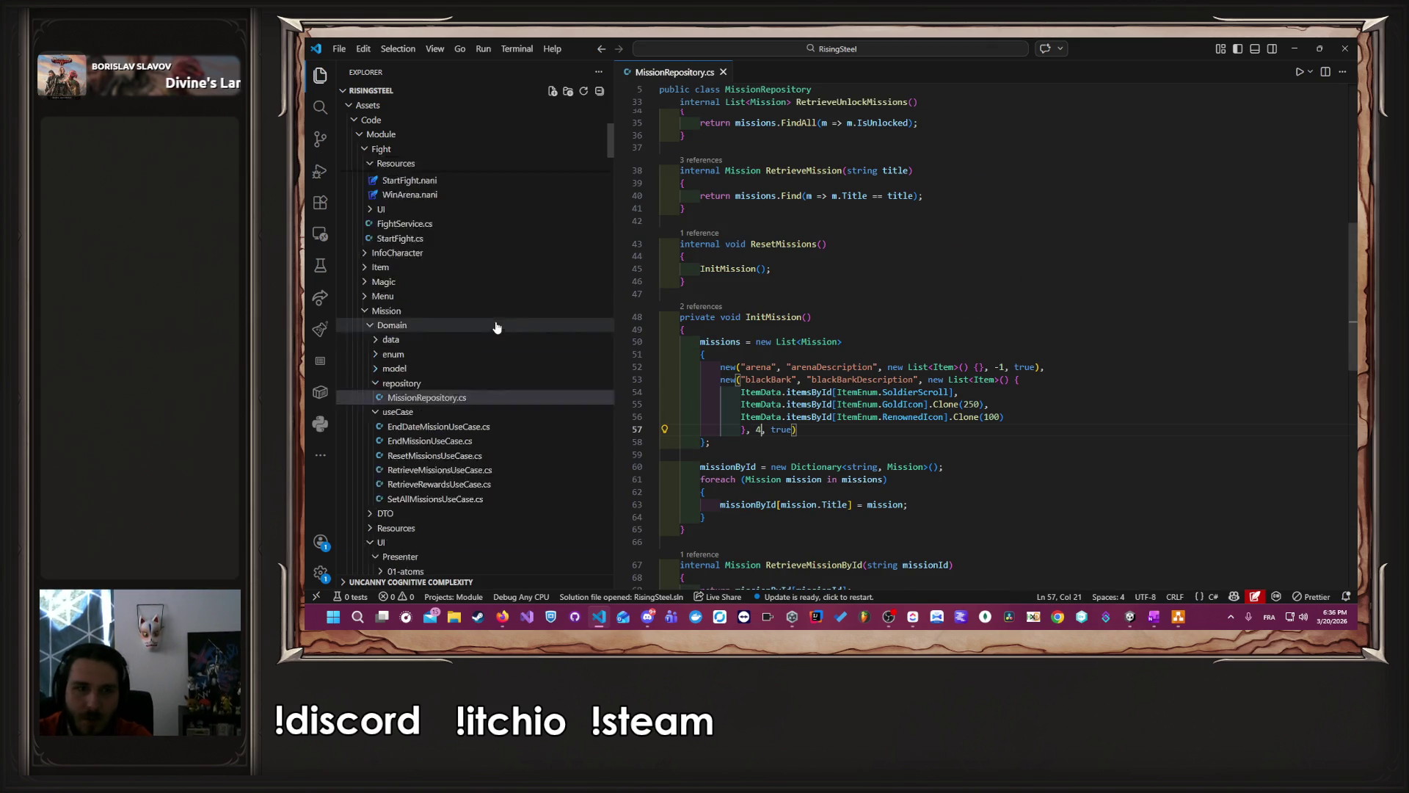
- Open ArchetypeData.cs from the Character module's Domain data folder
scroll(496, 328, "up", 5)
scroll(496, 327, "up", 4)
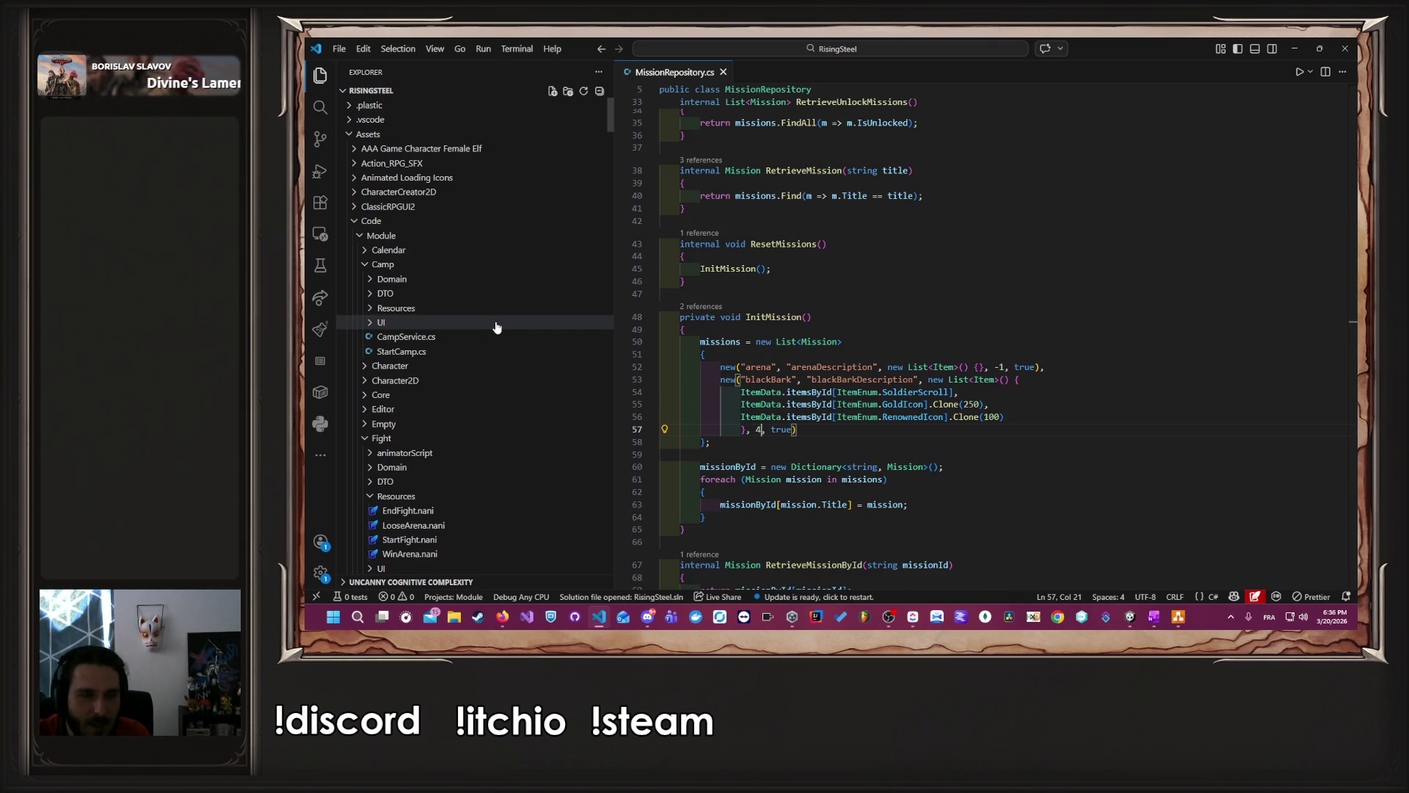
left_click(463, 367)
left_click(471, 381)
left_click(479, 395)
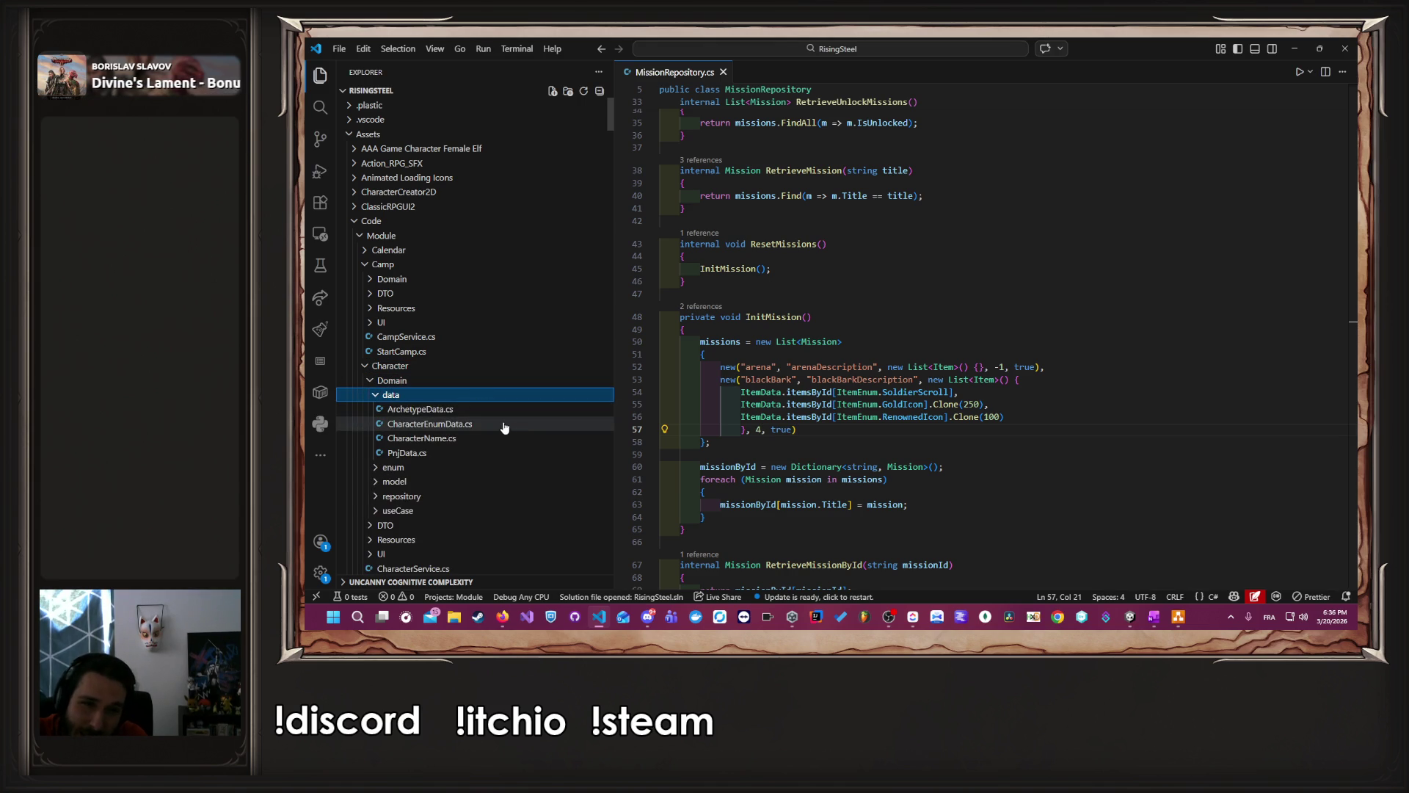
left_click(511, 411)
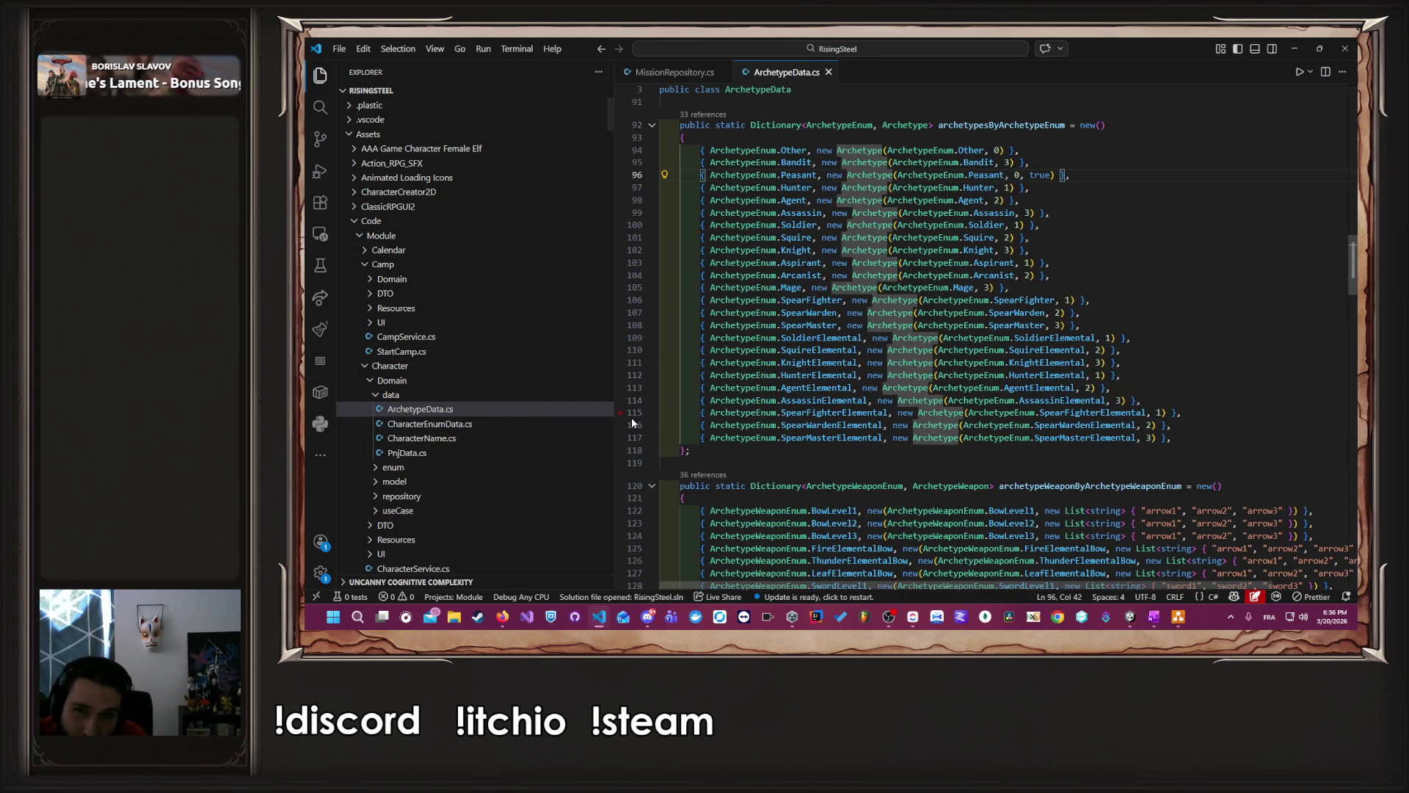
- Change the Archetype constructor's isUnlock default from true to false, save, and bring up ClickUp
left_click(875, 156, "ctrl")
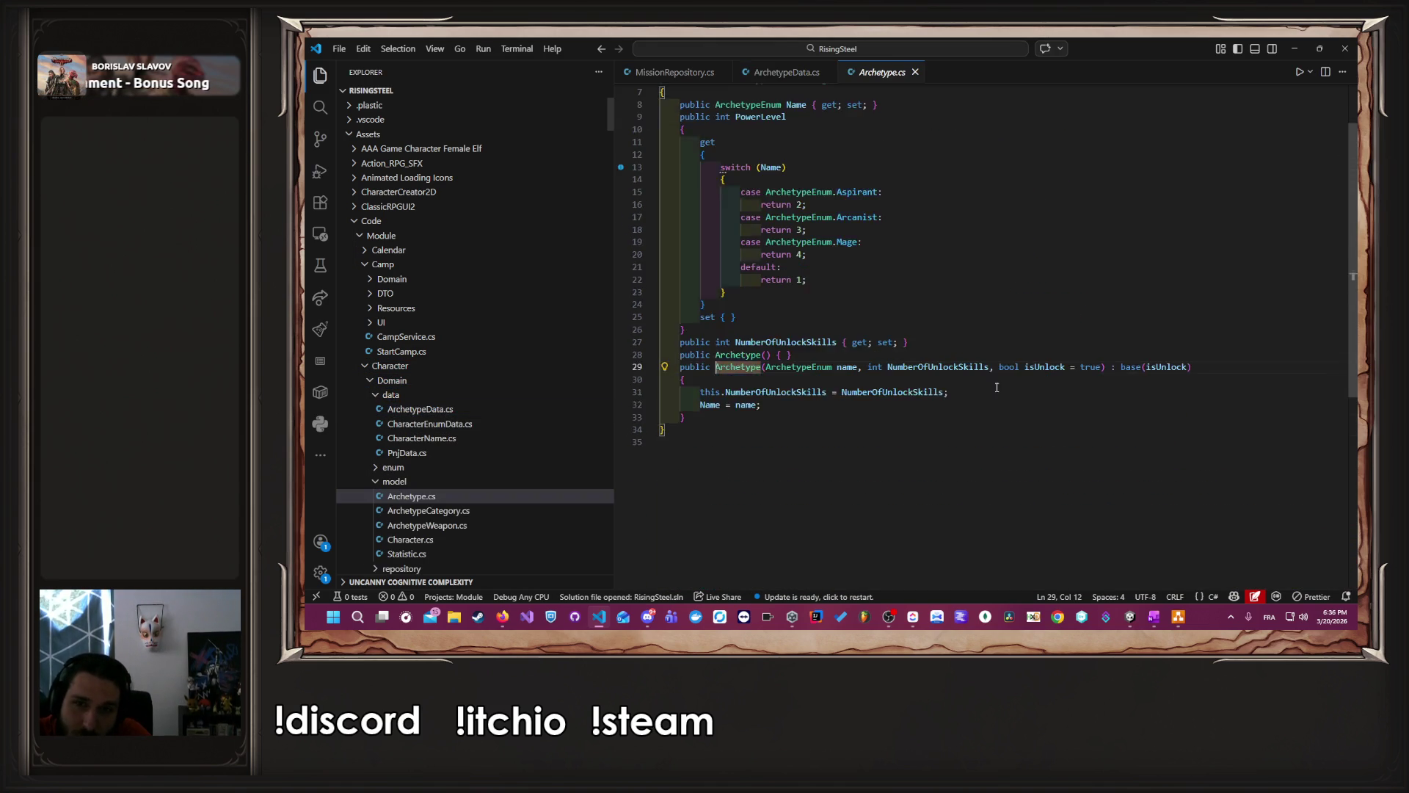
double_click(1082, 421)
type("fa")
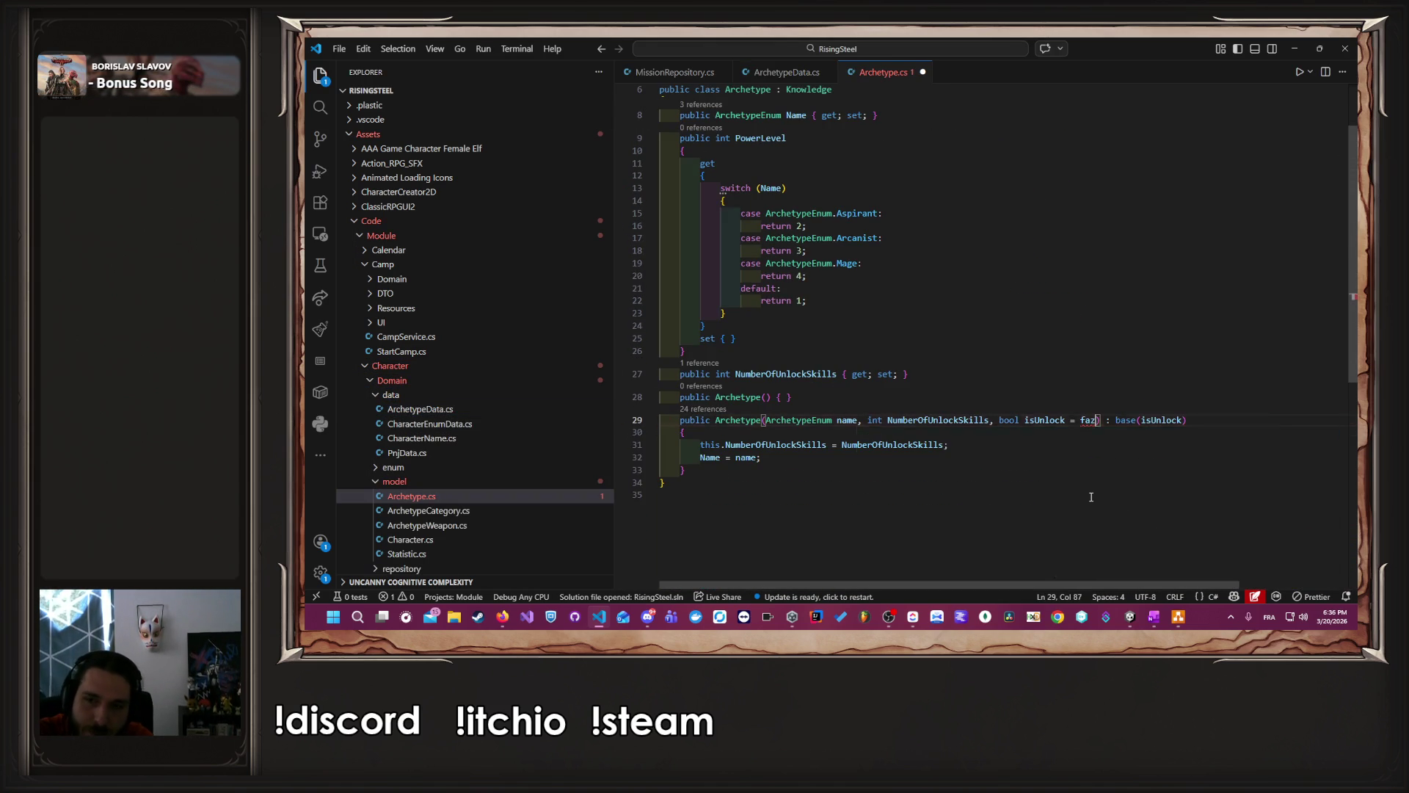
type("lse")
key("ctrl+s")
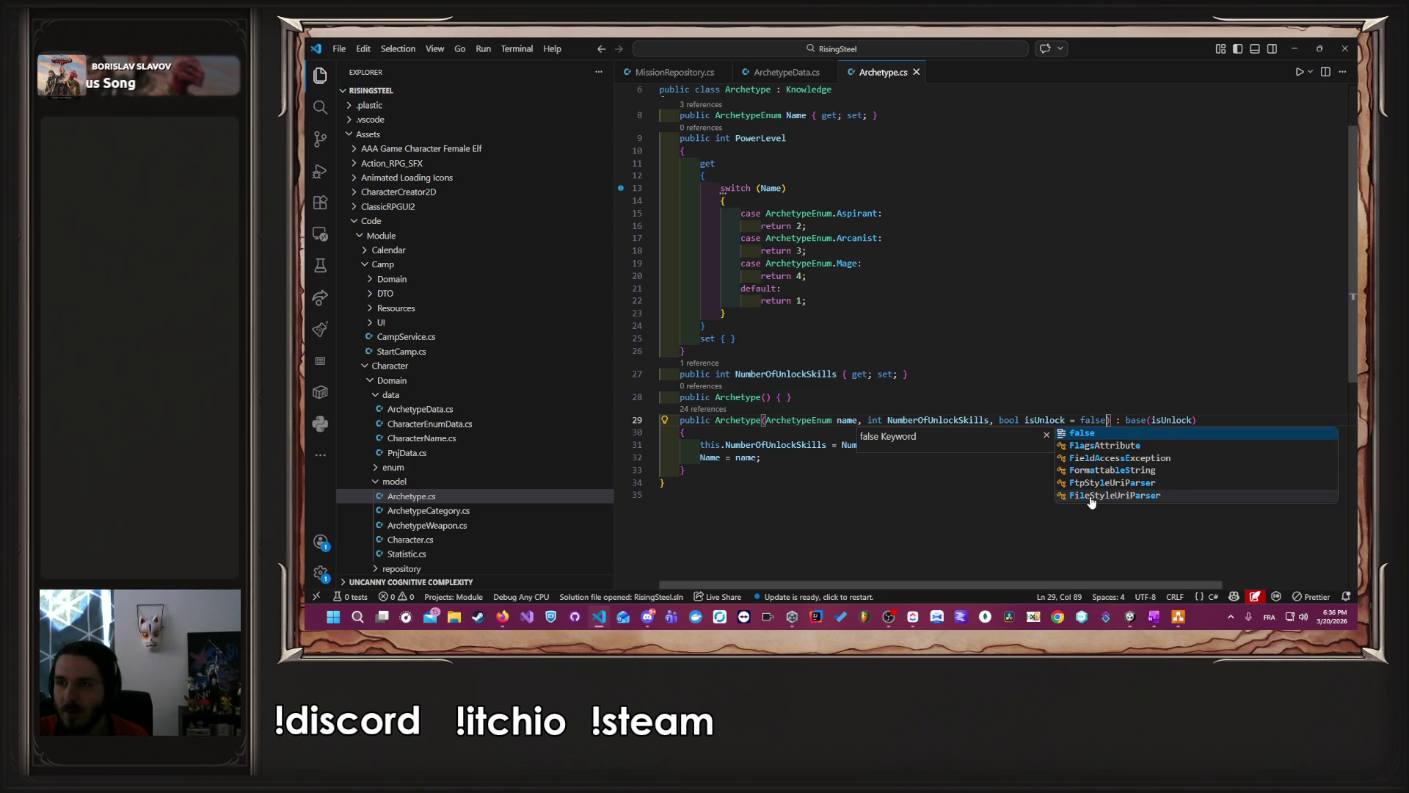
left_click(1094, 379)
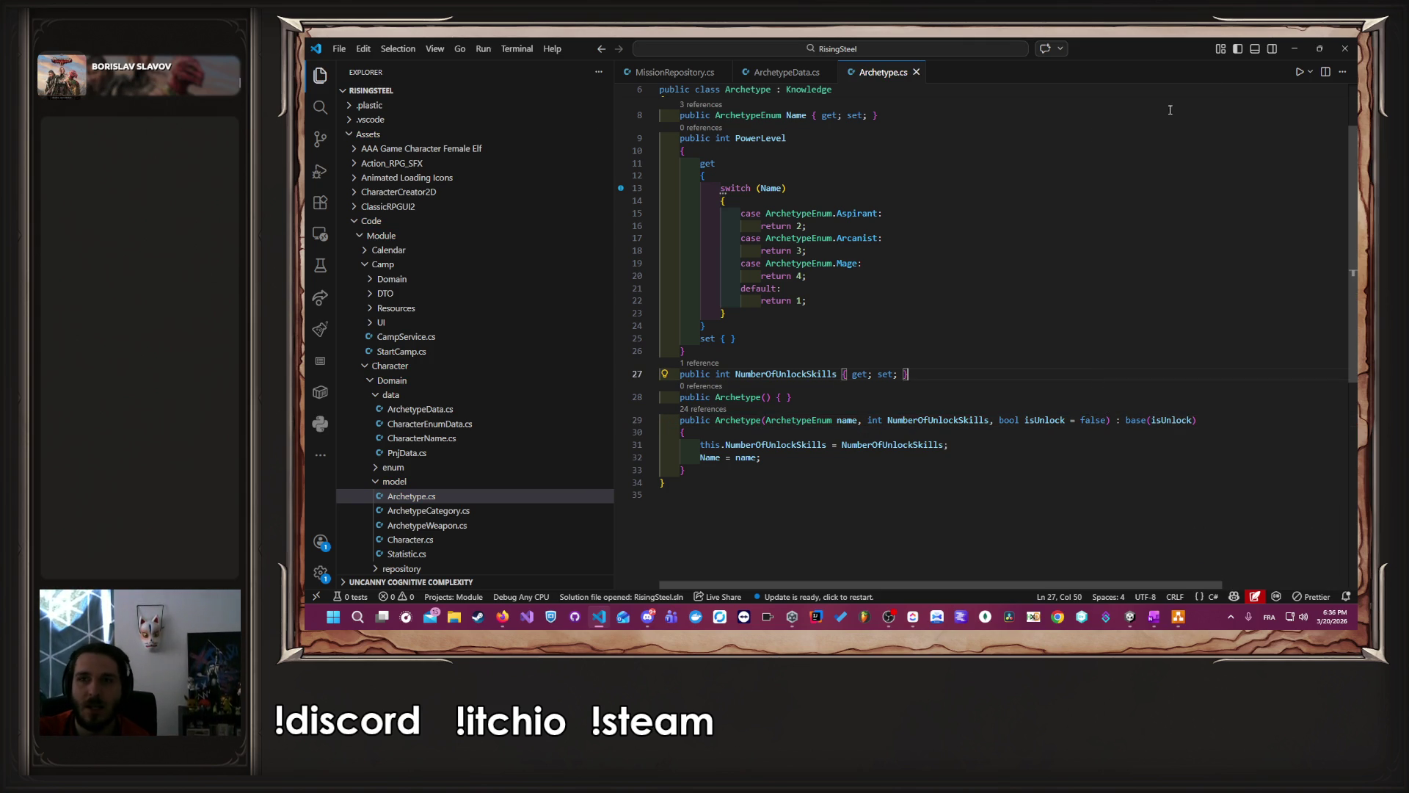
left_click(1295, 49)
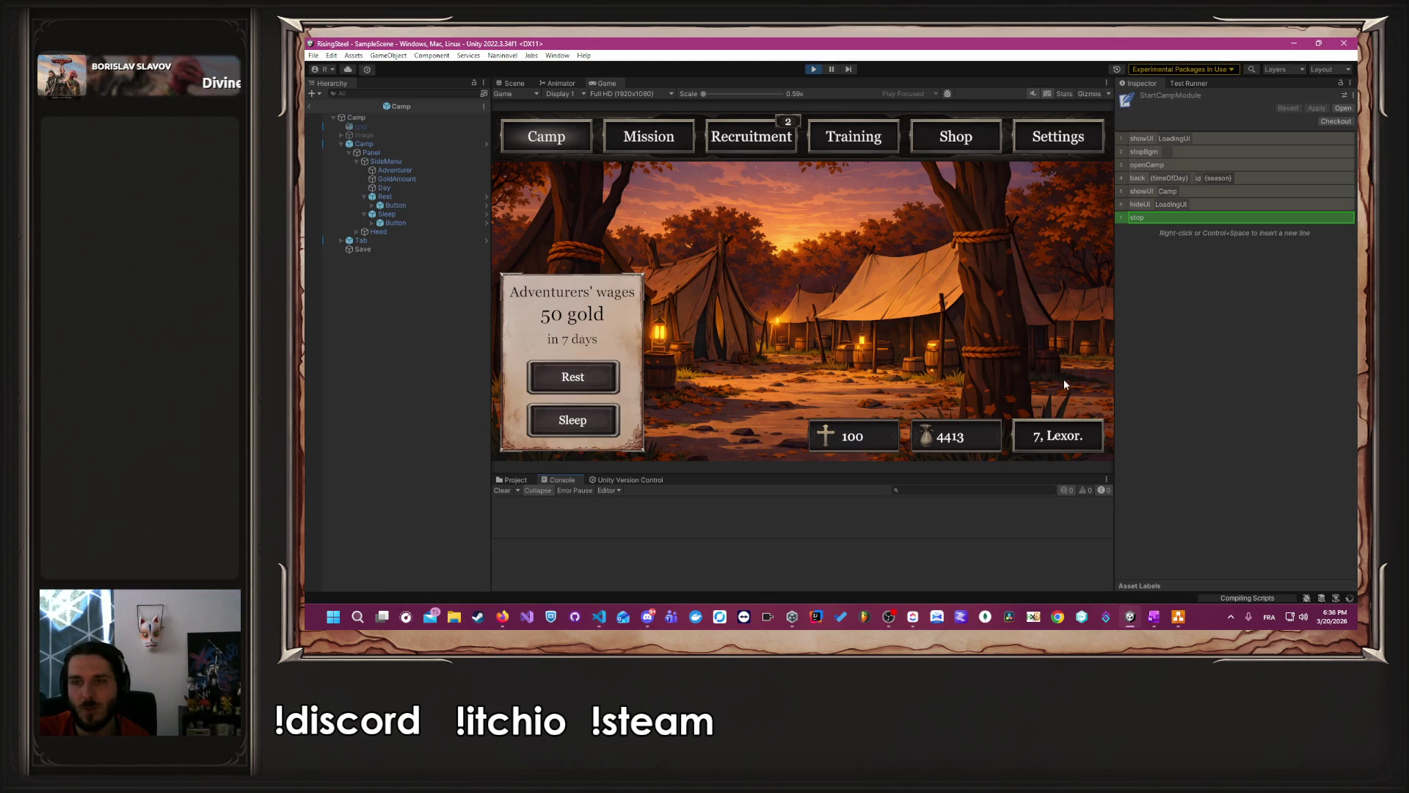
left_click(912, 617)
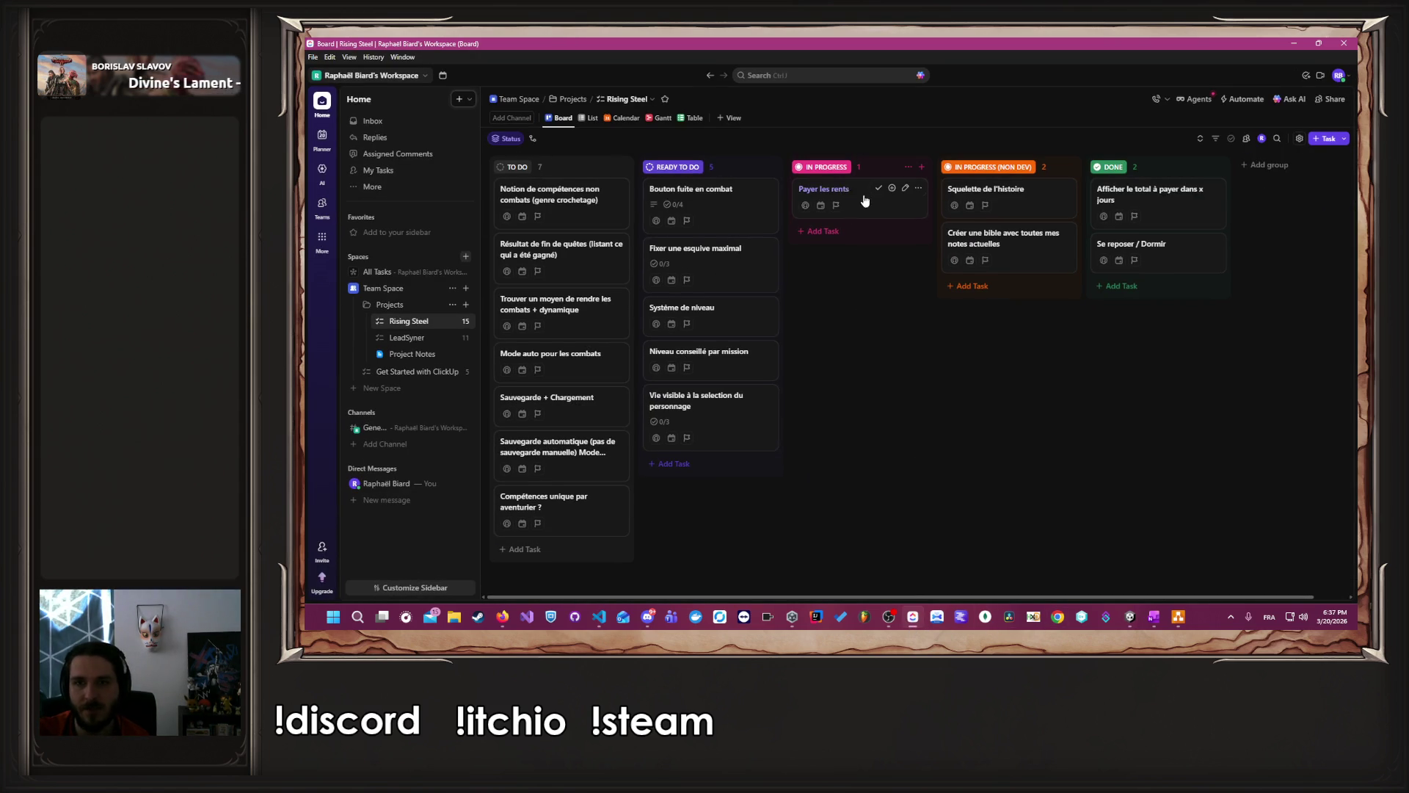
- Move the 'Payer les rents' card from IN PROGRESS to DONE, then return to Unity
left_click_drag(859, 206, 1183, 299)
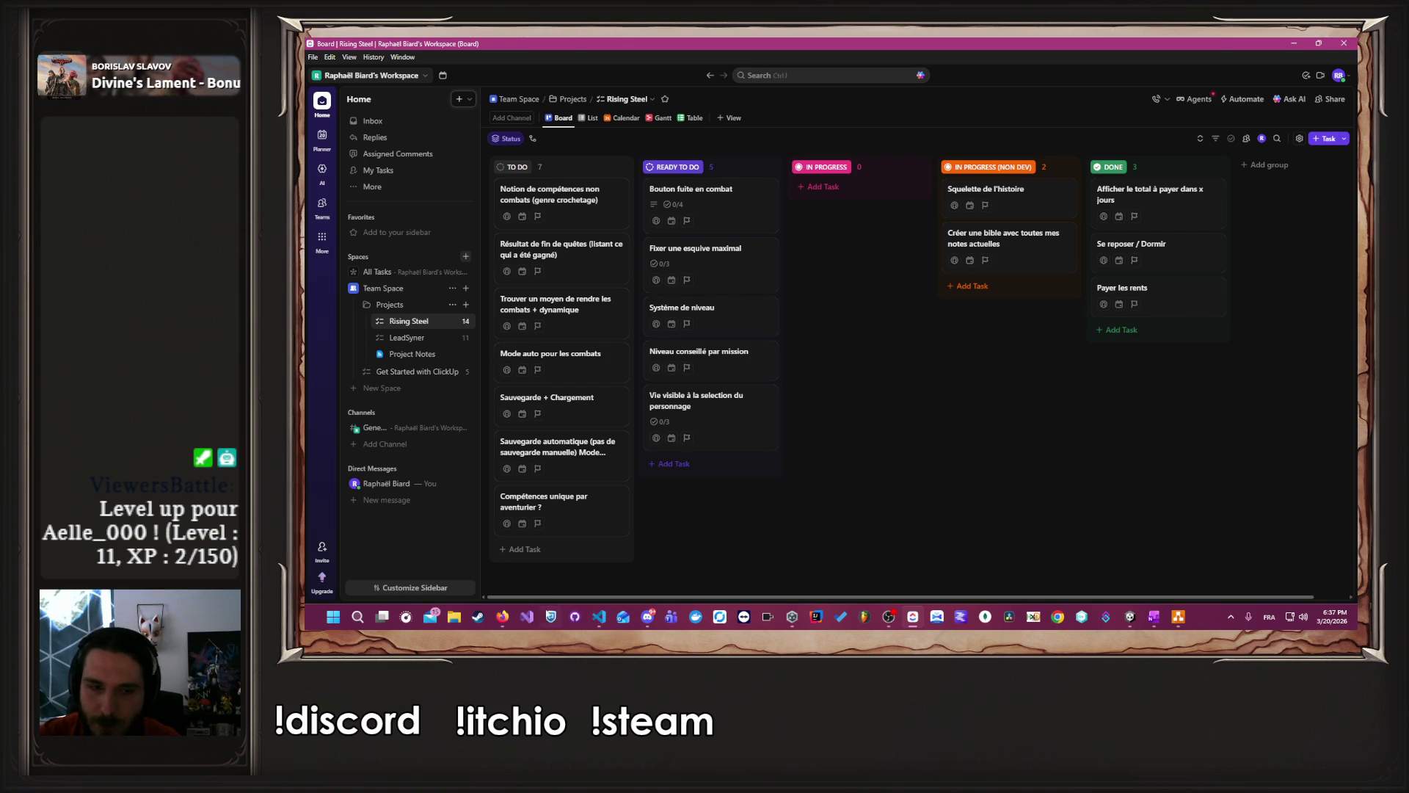
left_click(503, 569)
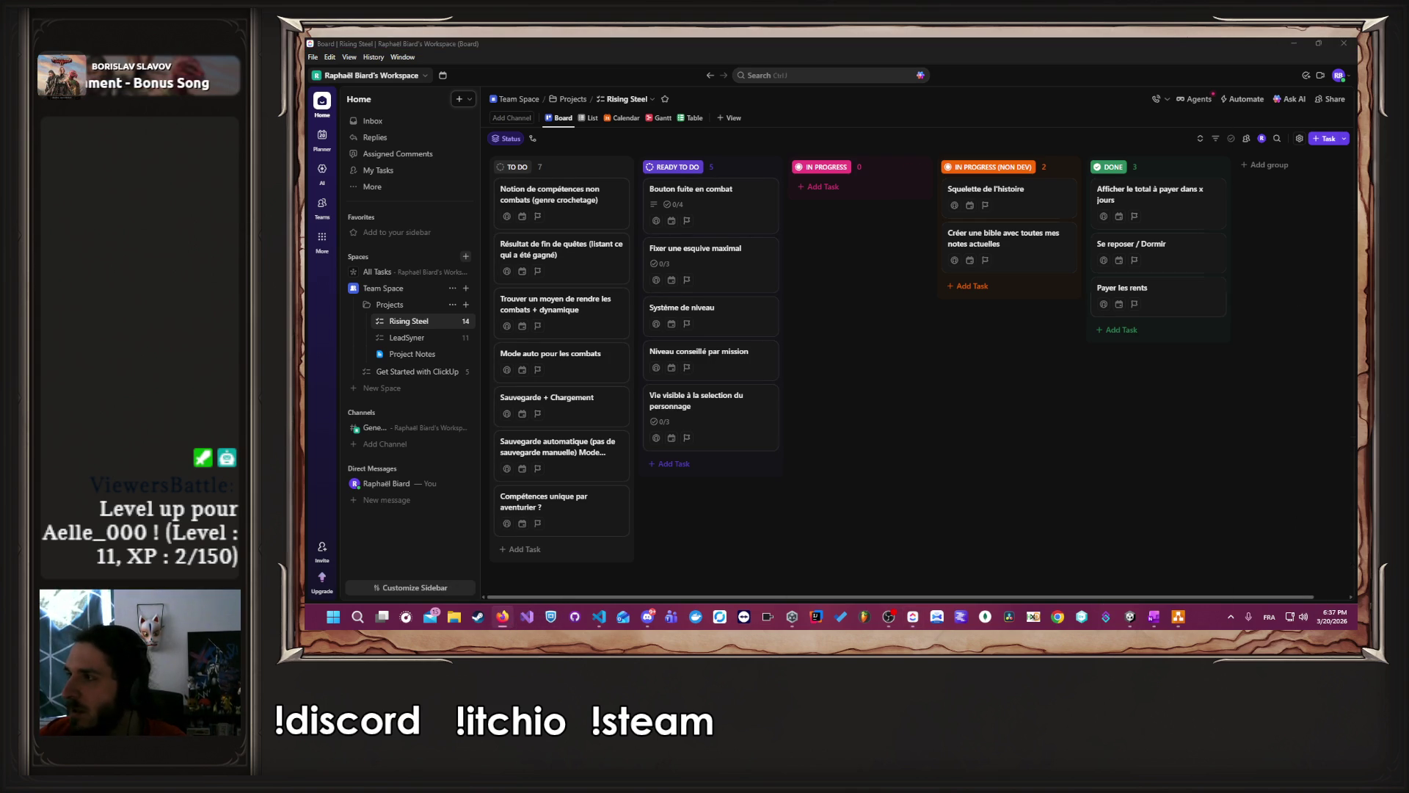
key("alt+Tab")
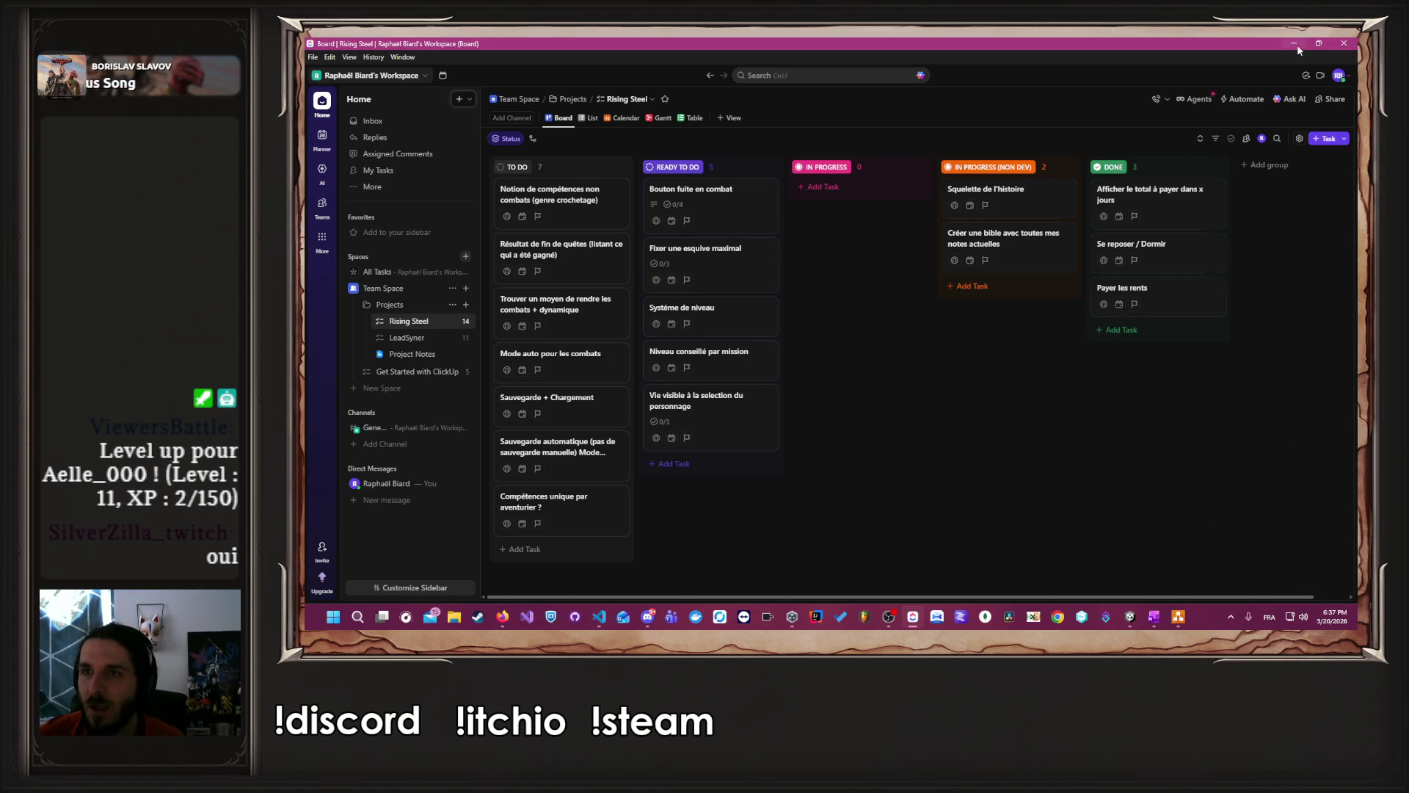
key("alt+Tab")
- Clear the Unity console, exit Play mode, and start a Windows search for FL Studio
left_click(1156, 137)
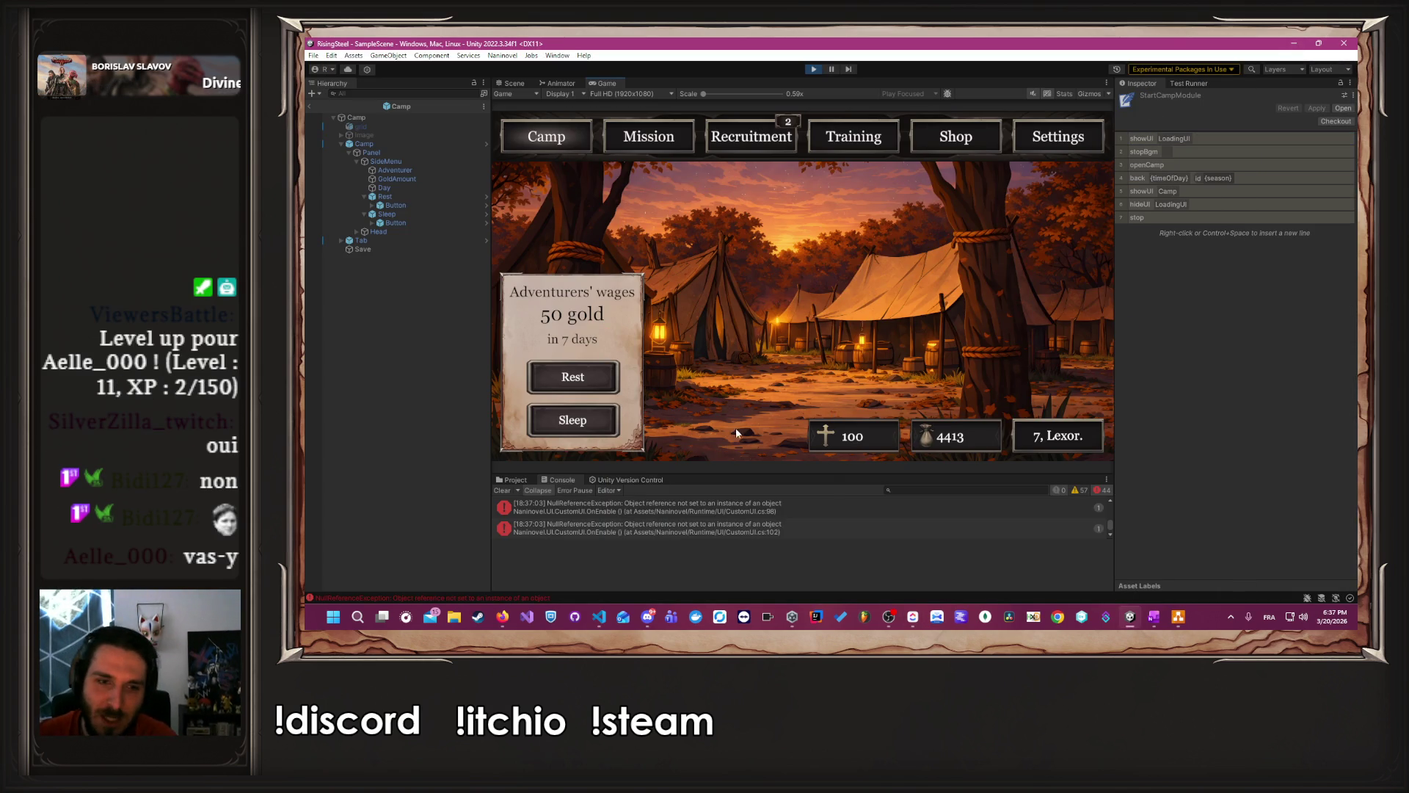
left_click(512, 480)
left_click(559, 480)
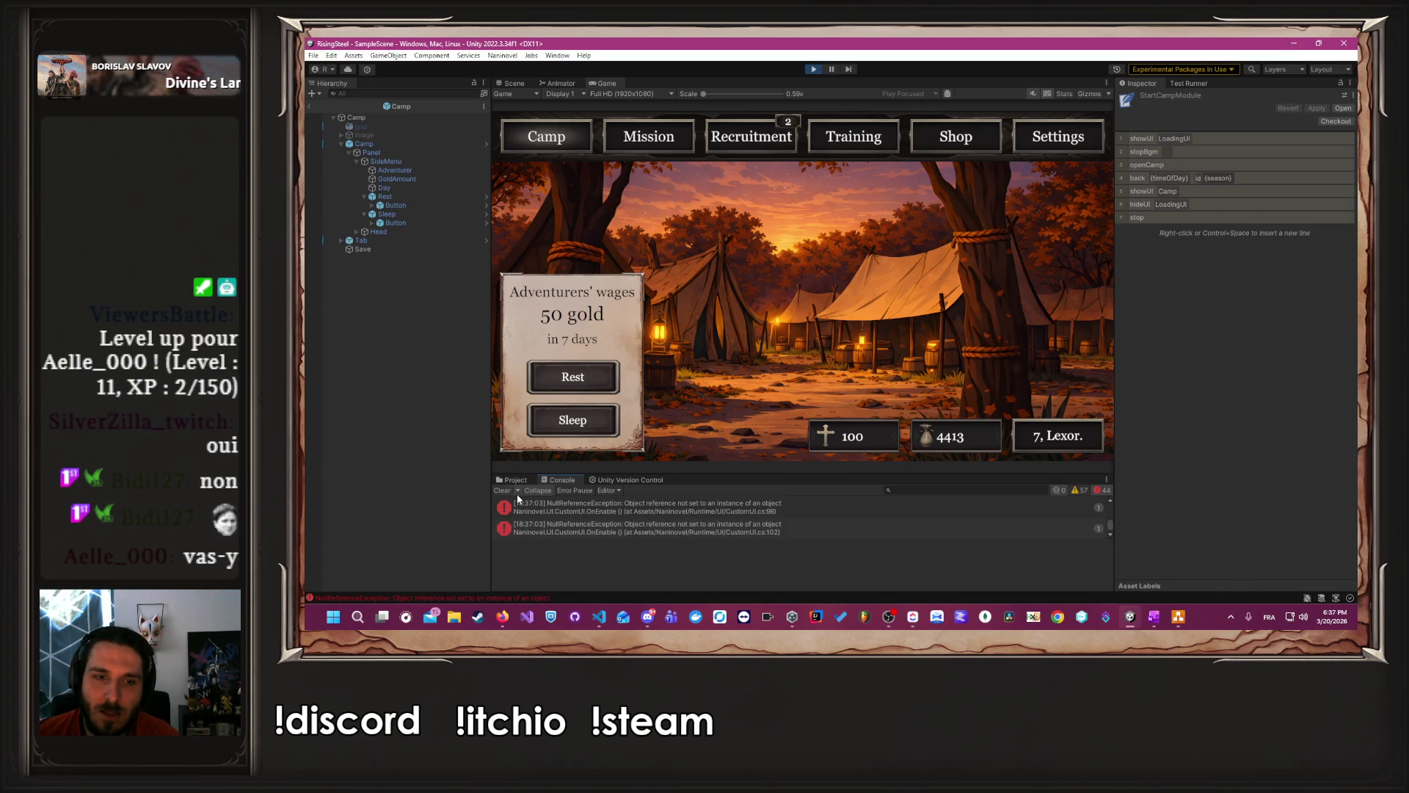
left_click(503, 491)
left_click(815, 70)
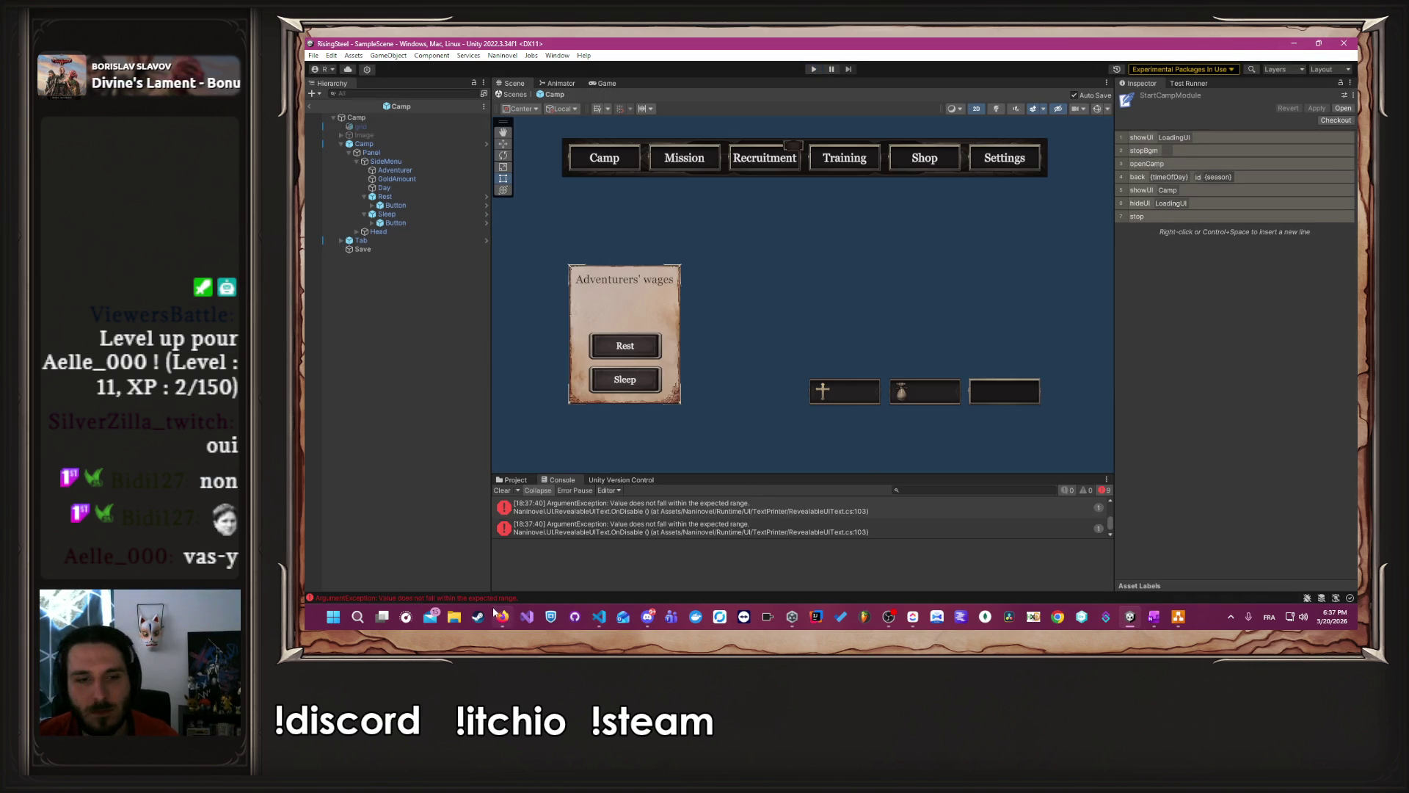
left_click(357, 623)
type("fl")
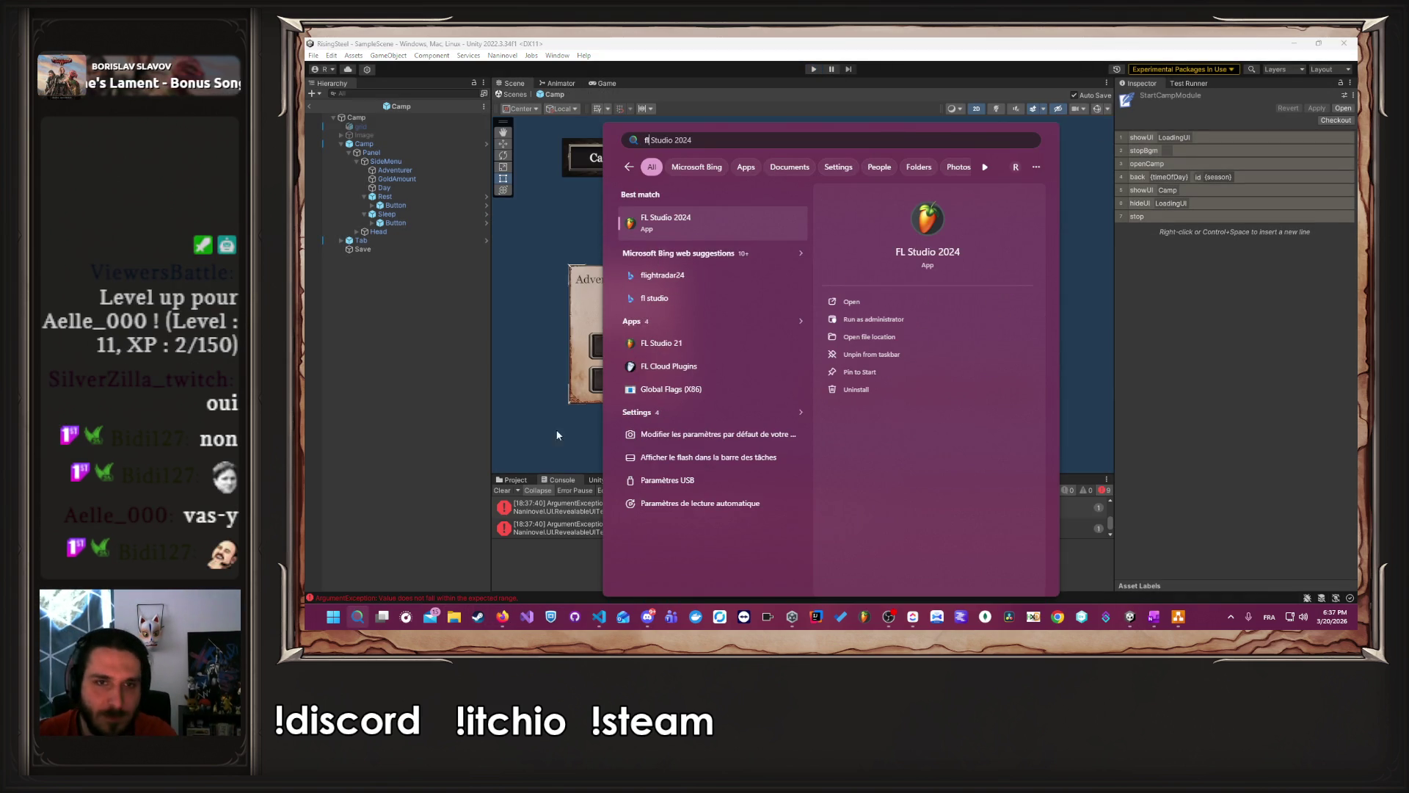
- Launch FL Studio 2024, dismiss the startup dialogs, and load recent ThemeRiseOfTheInsurged.flp
left_click(718, 235)
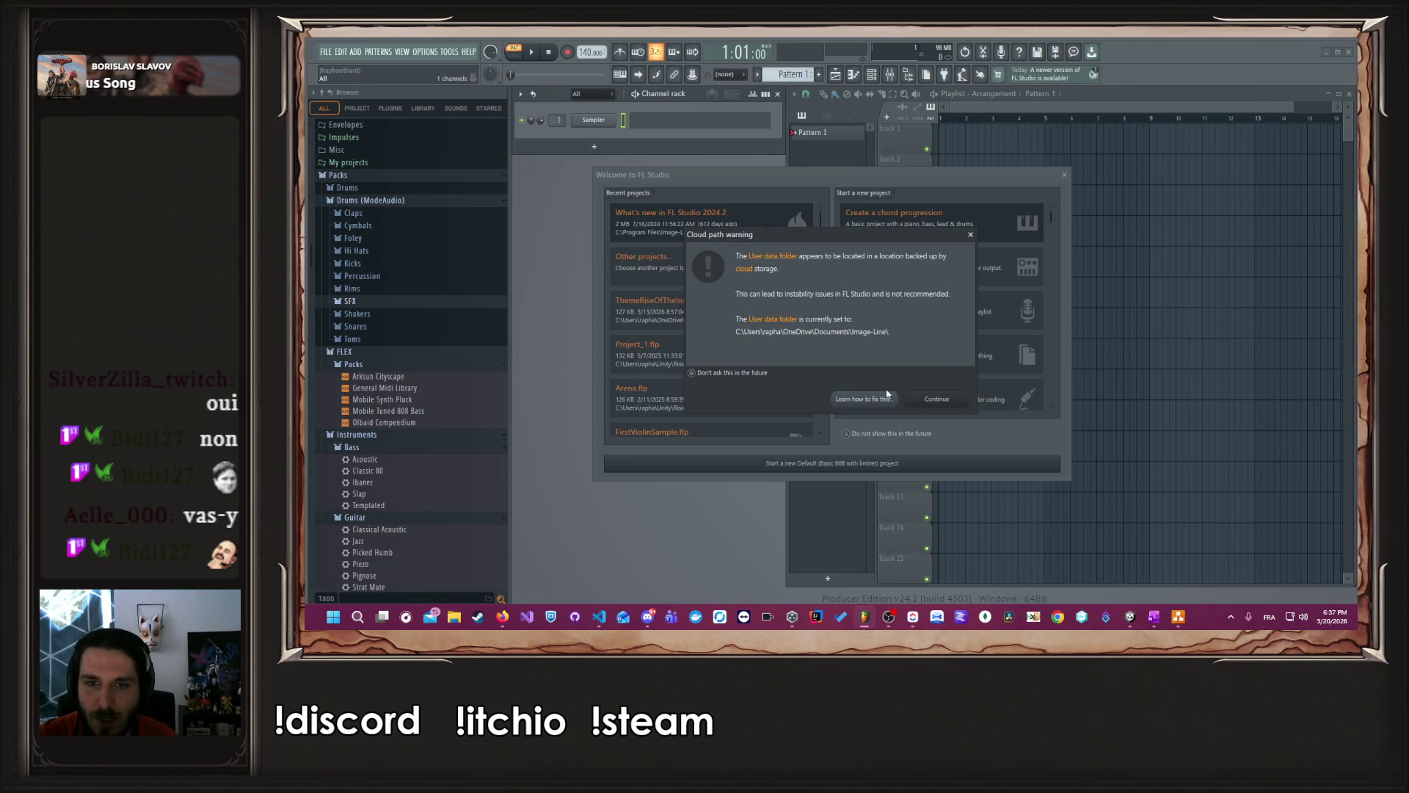
left_click(937, 398)
left_click(1065, 174)
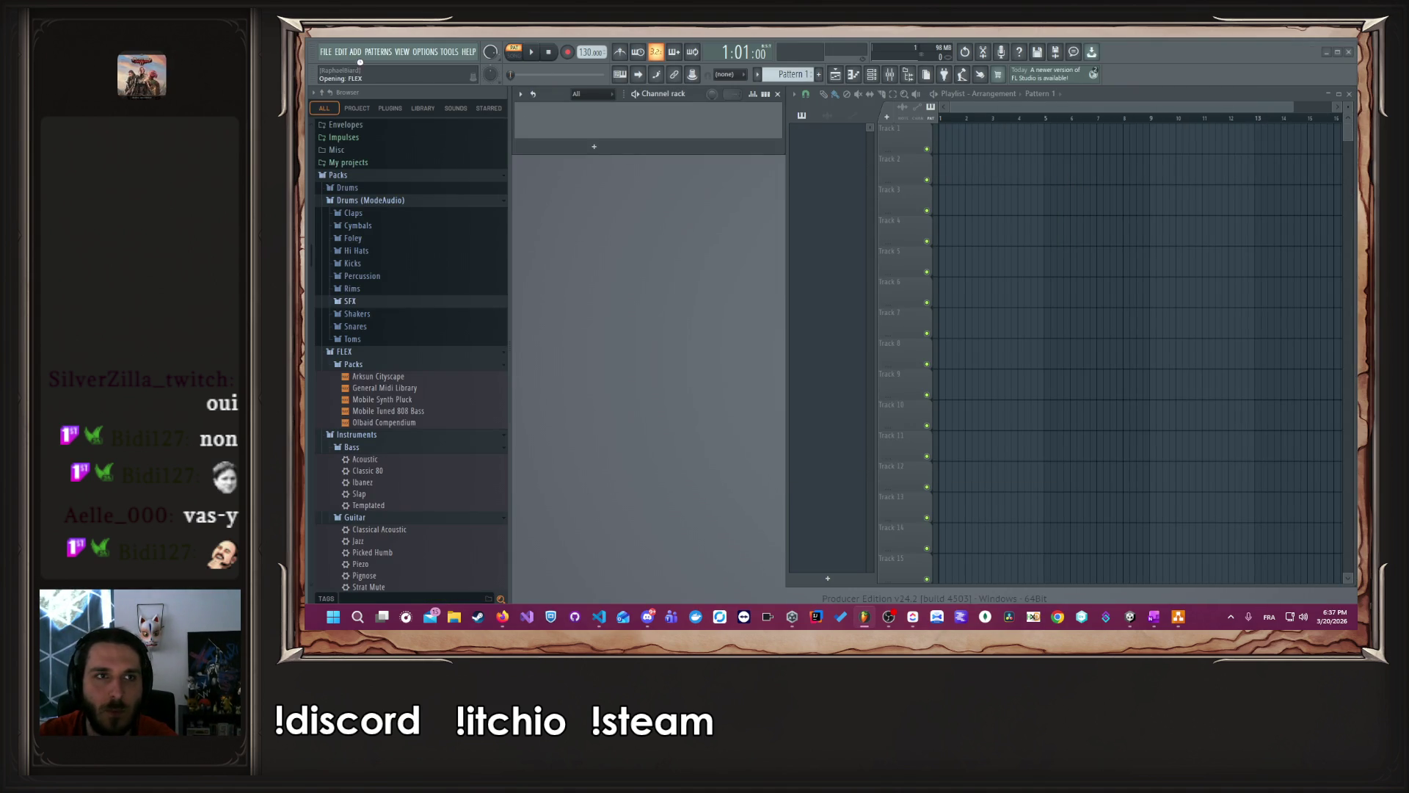
left_click(325, 53)
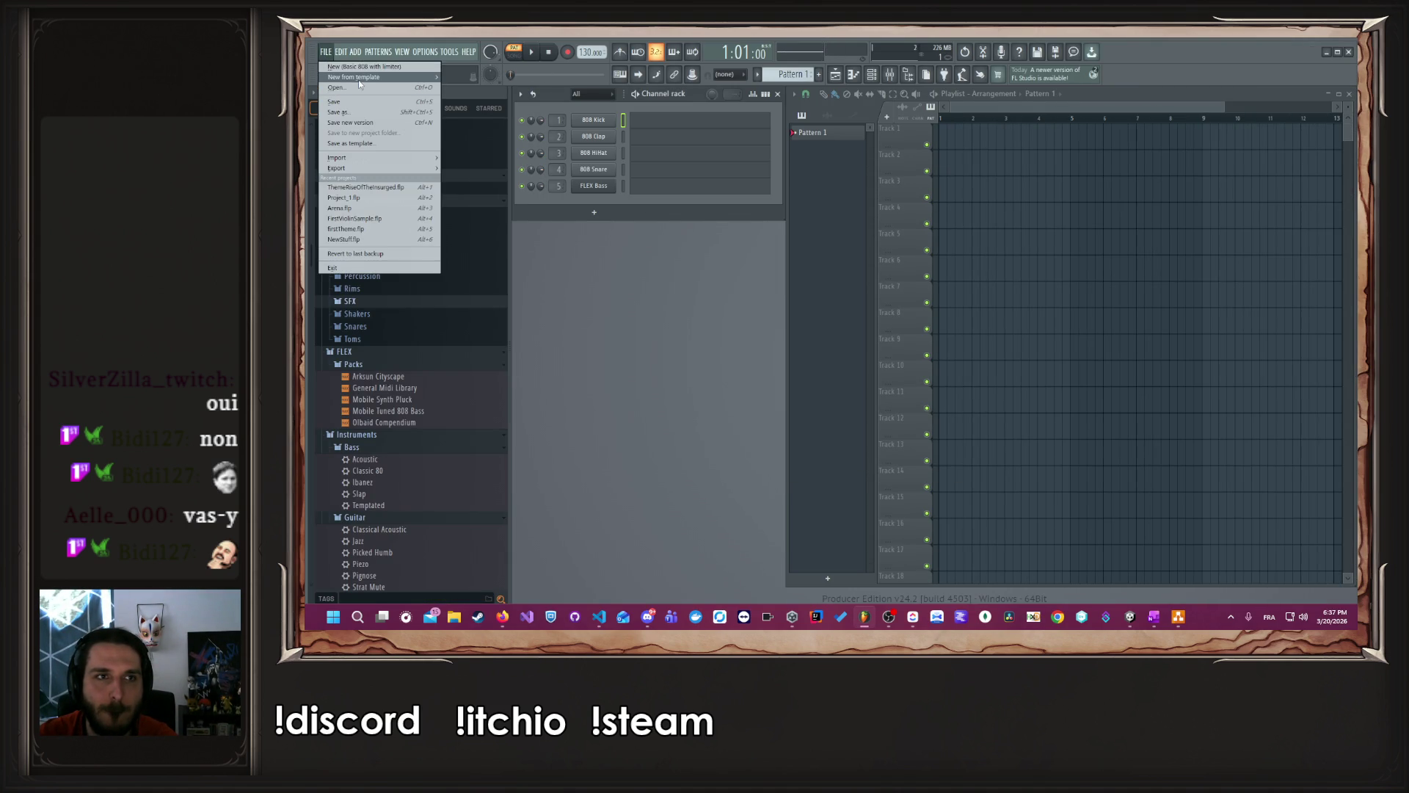
mouse_move(371, 78)
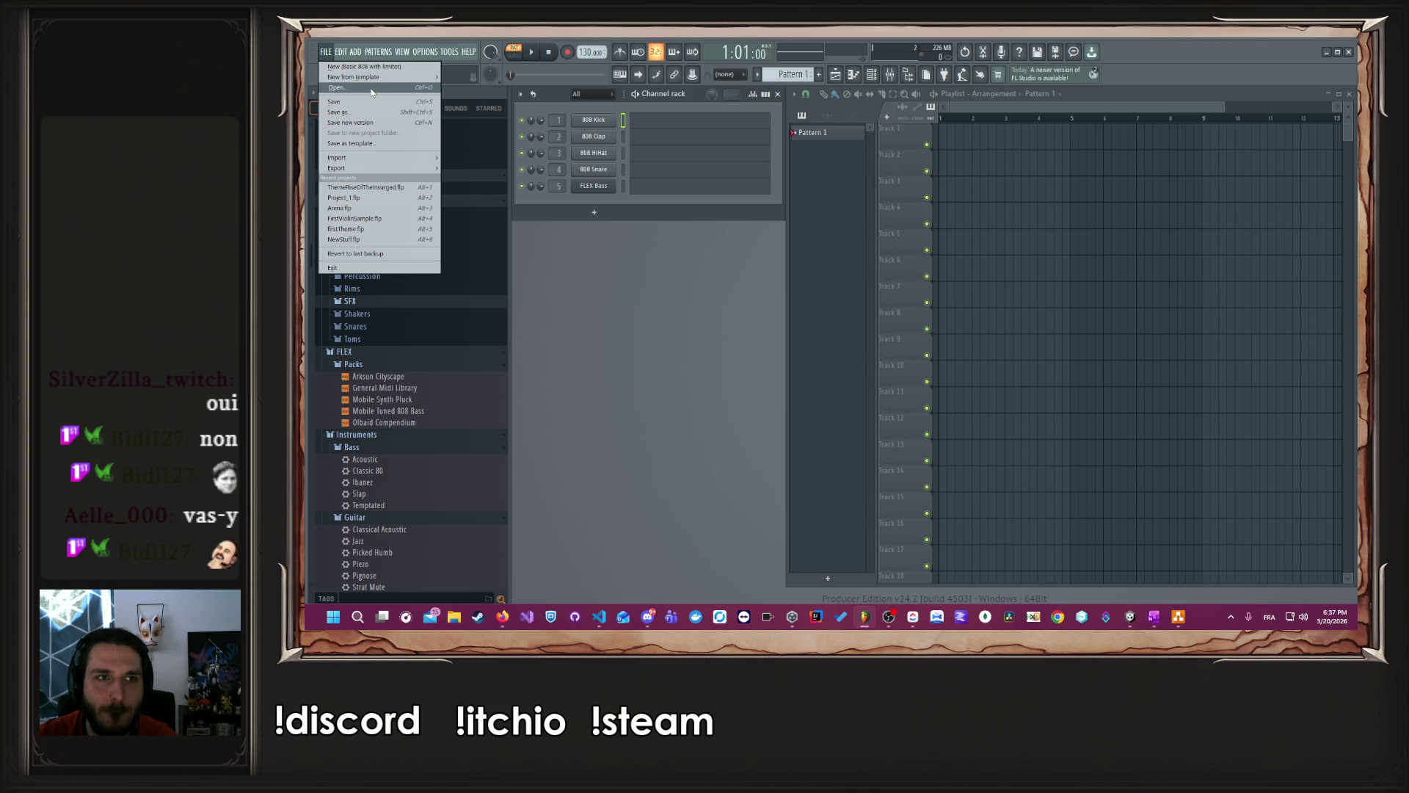
left_click(382, 188)
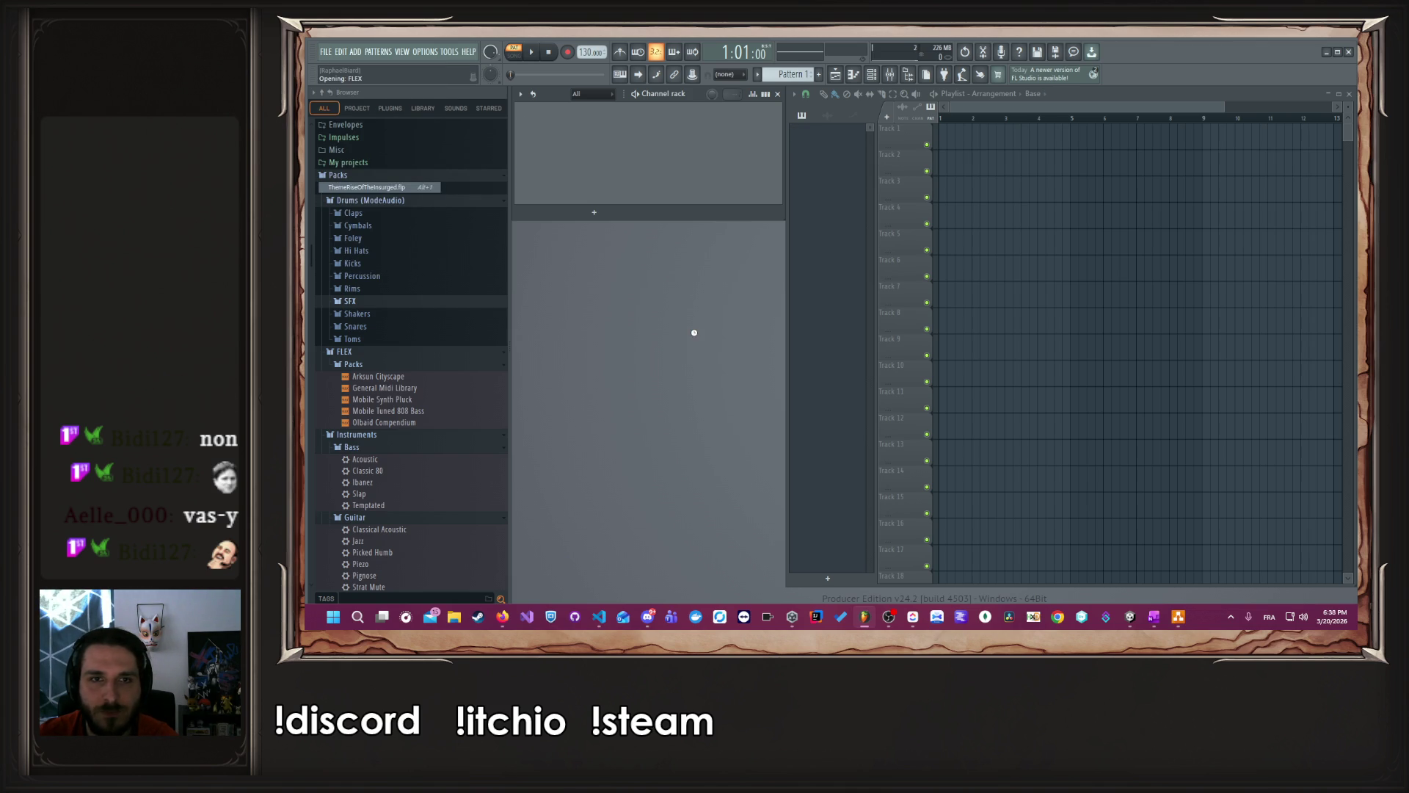
- View the Rythme pattern, switch to the Base pattern, and select the Cellos Sustain channel
left_click(834, 149)
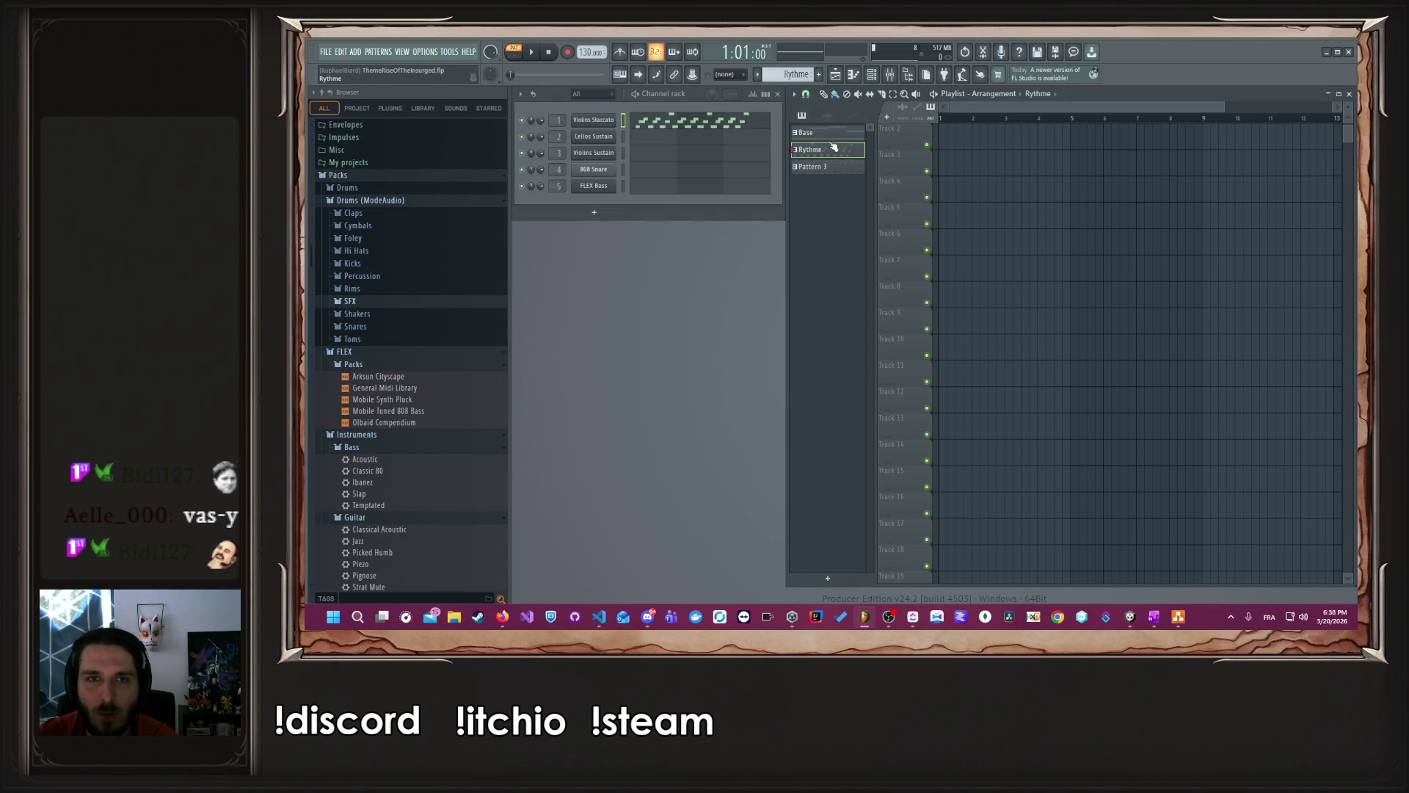
left_click(833, 132)
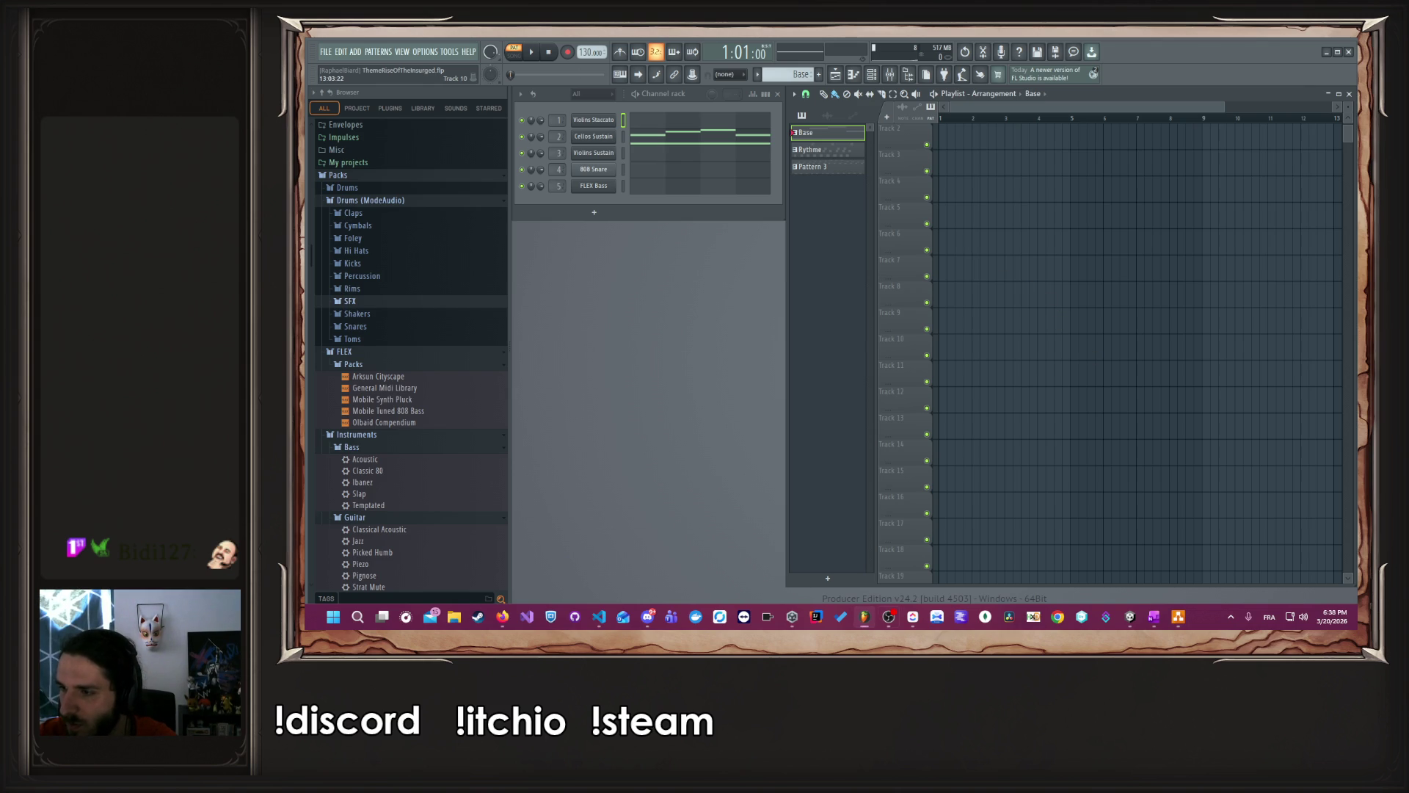
key("alt+Tab")
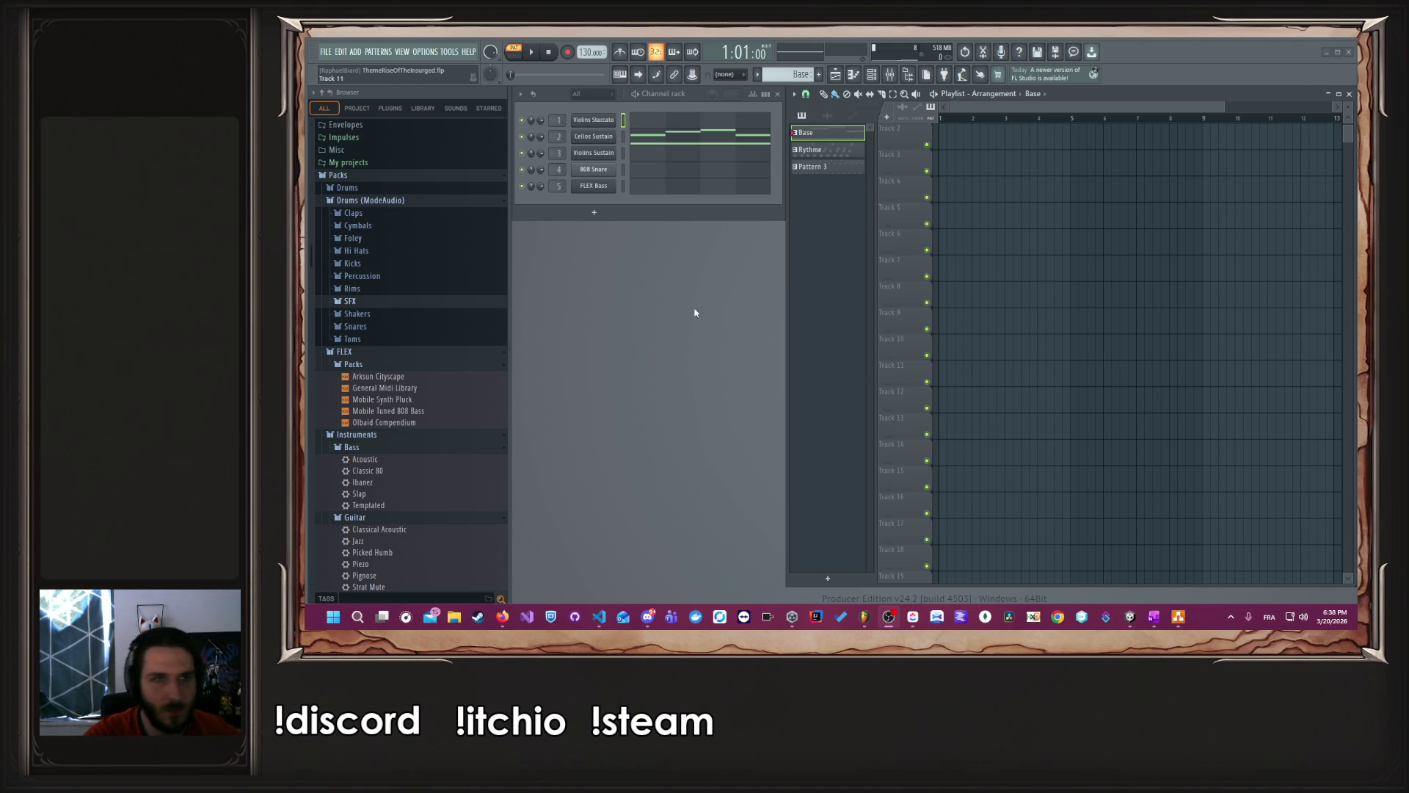
left_click(624, 137)
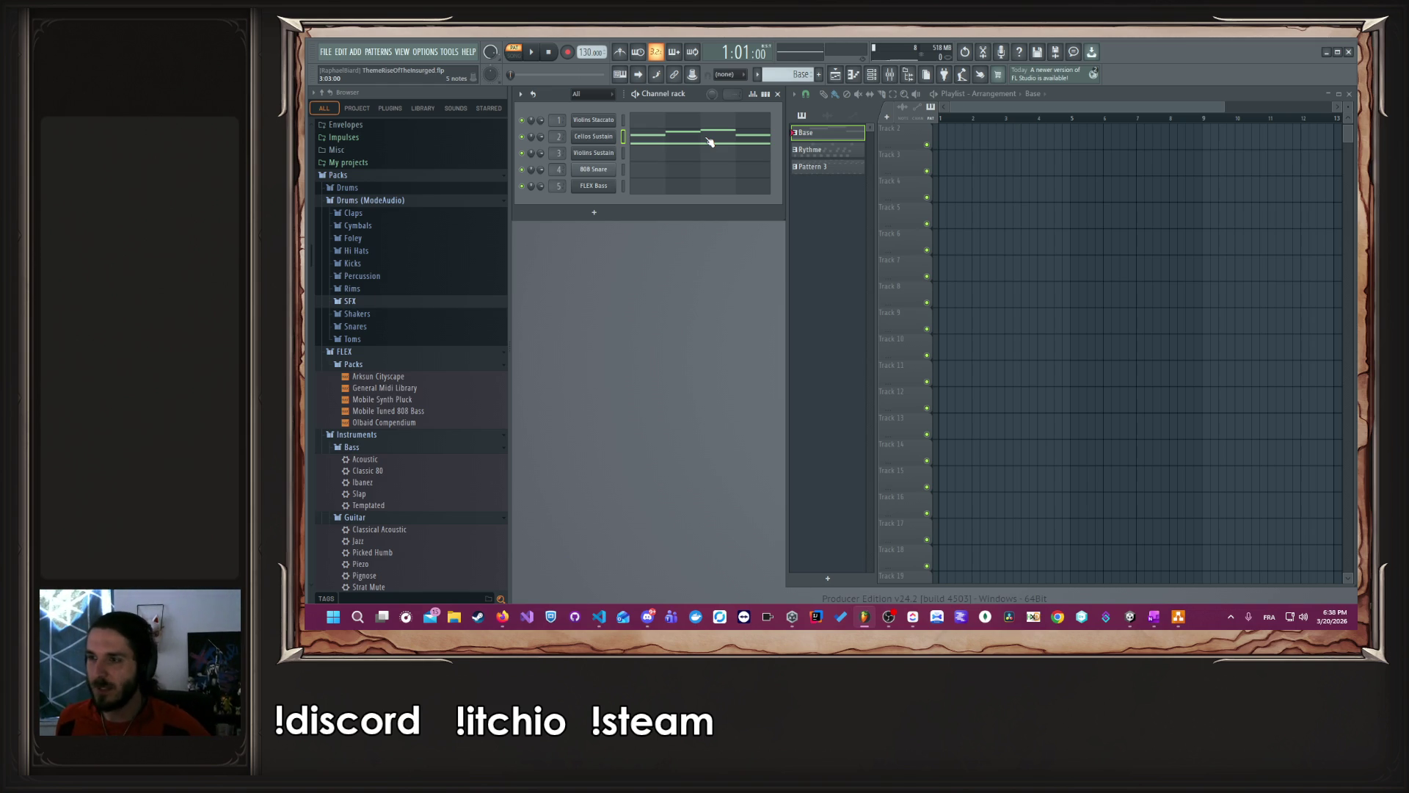
- Open Cellos Sustain in the piano roll and audition a pitch across octaves
left_click(710, 140)
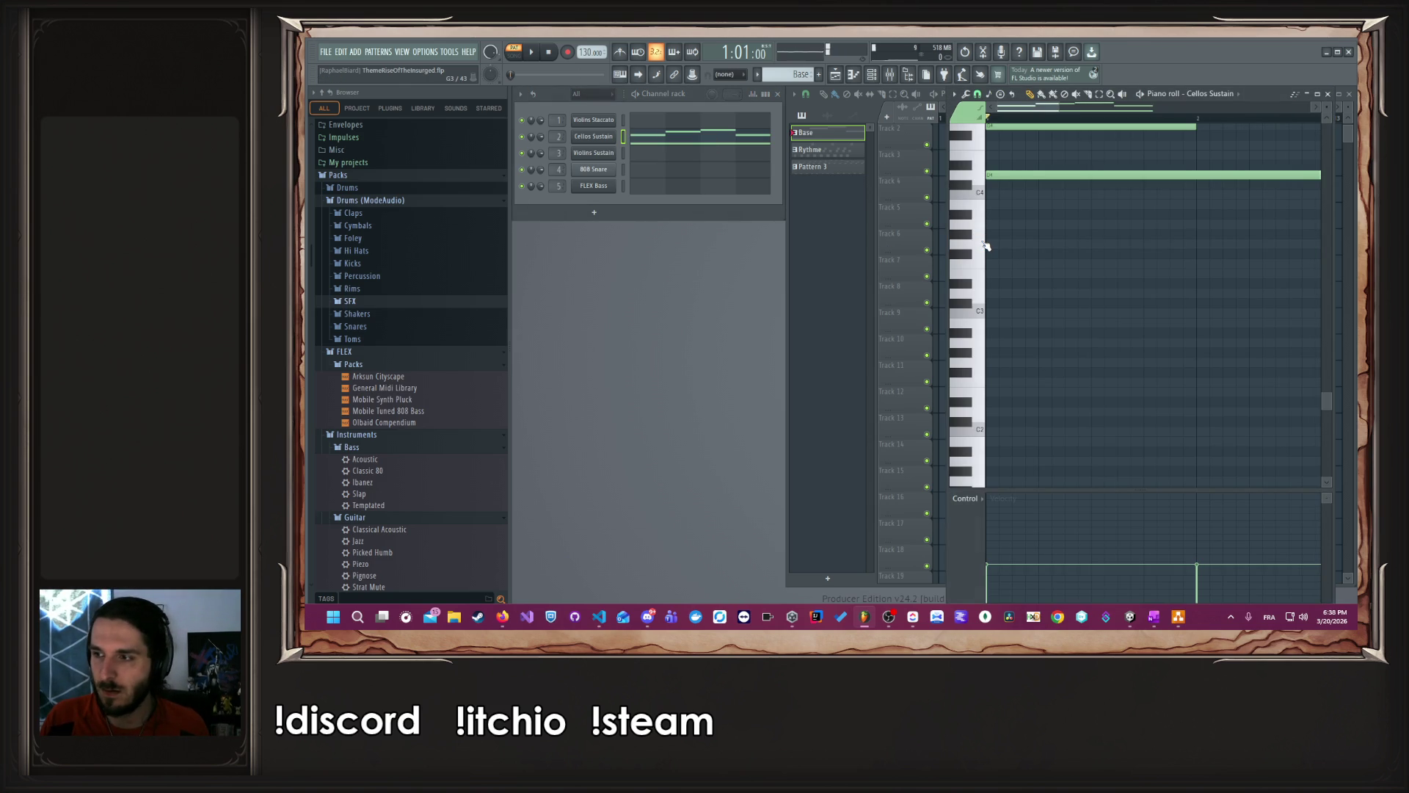
left_click(984, 244)
left_click(984, 244)
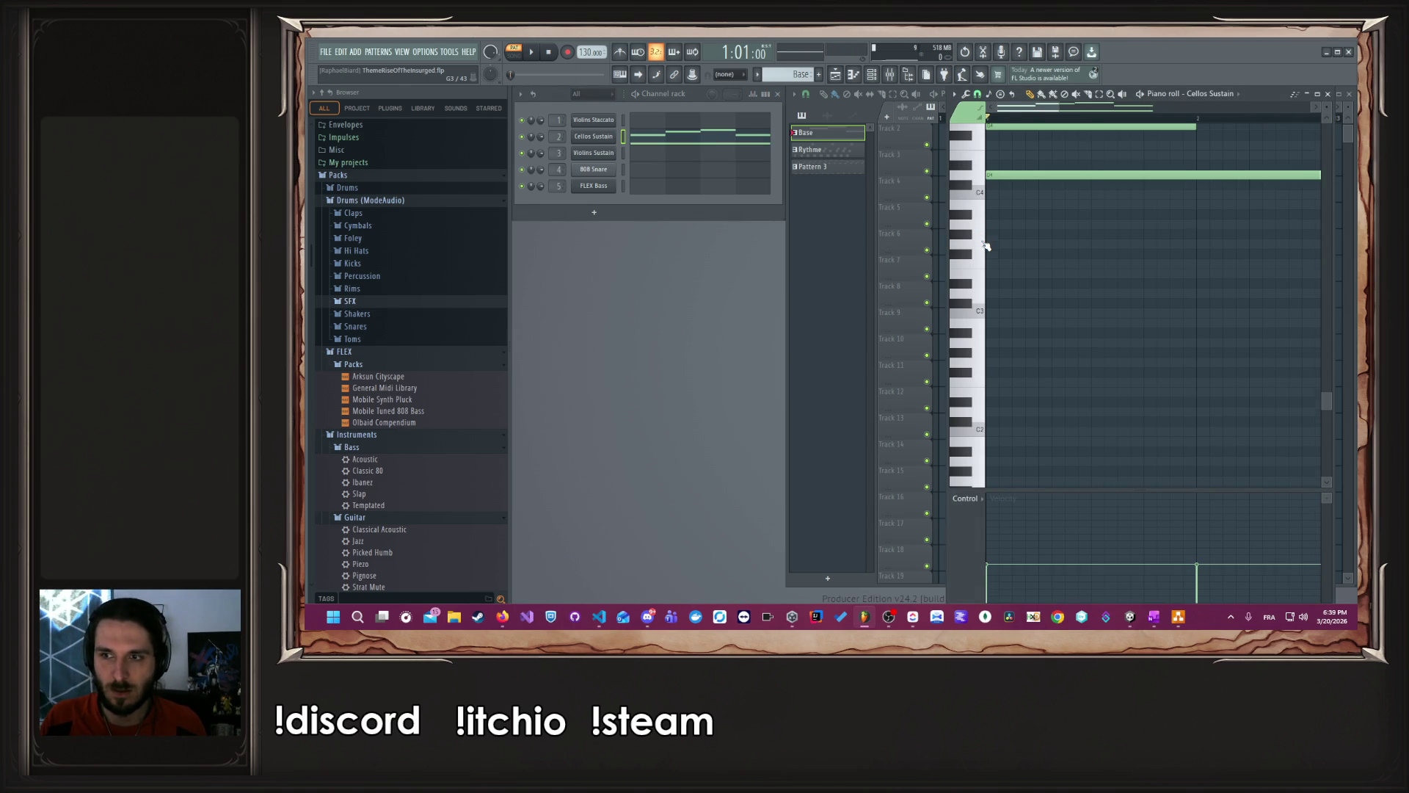
scroll(986, 245, "down", 3)
scroll(987, 246, "up", 10)
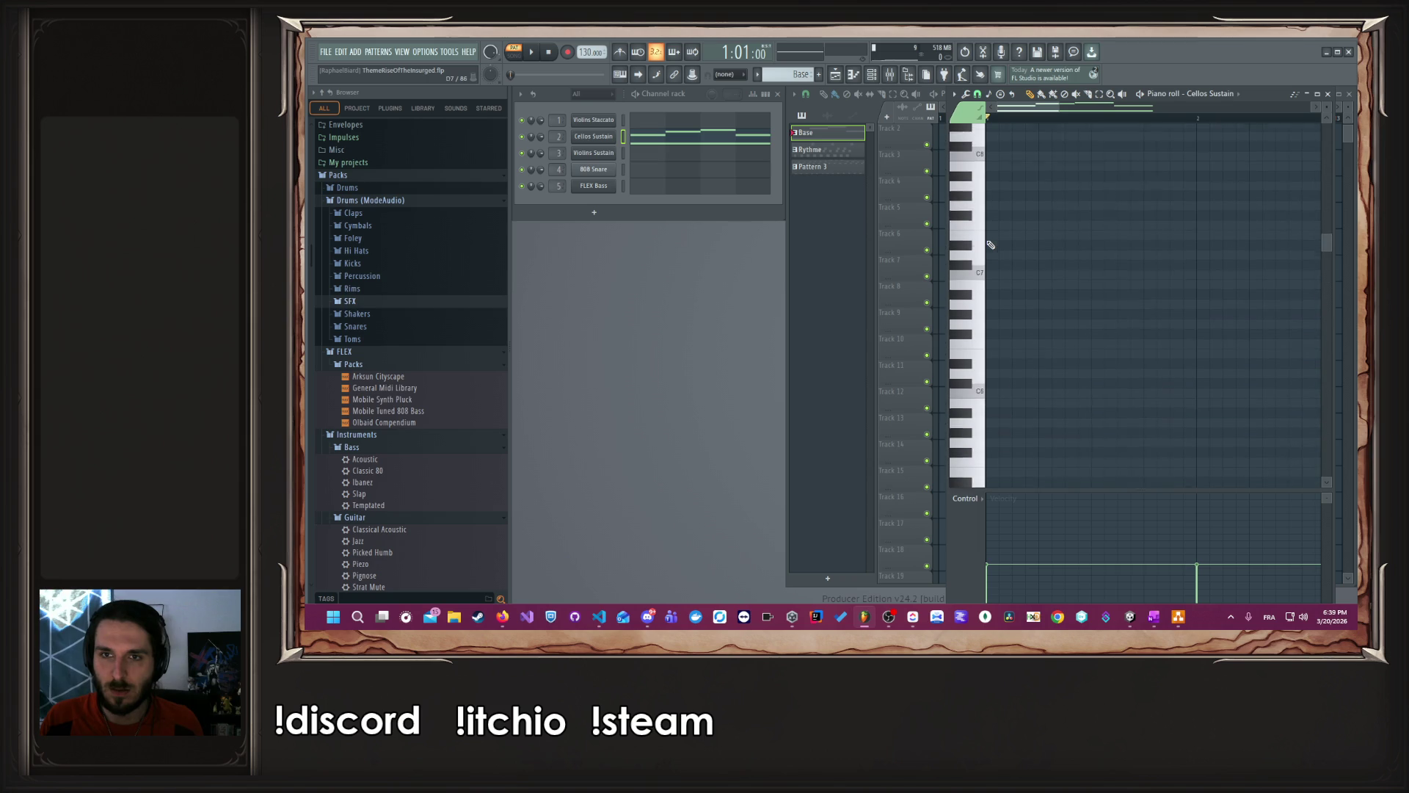
scroll(992, 244, "down", 8)
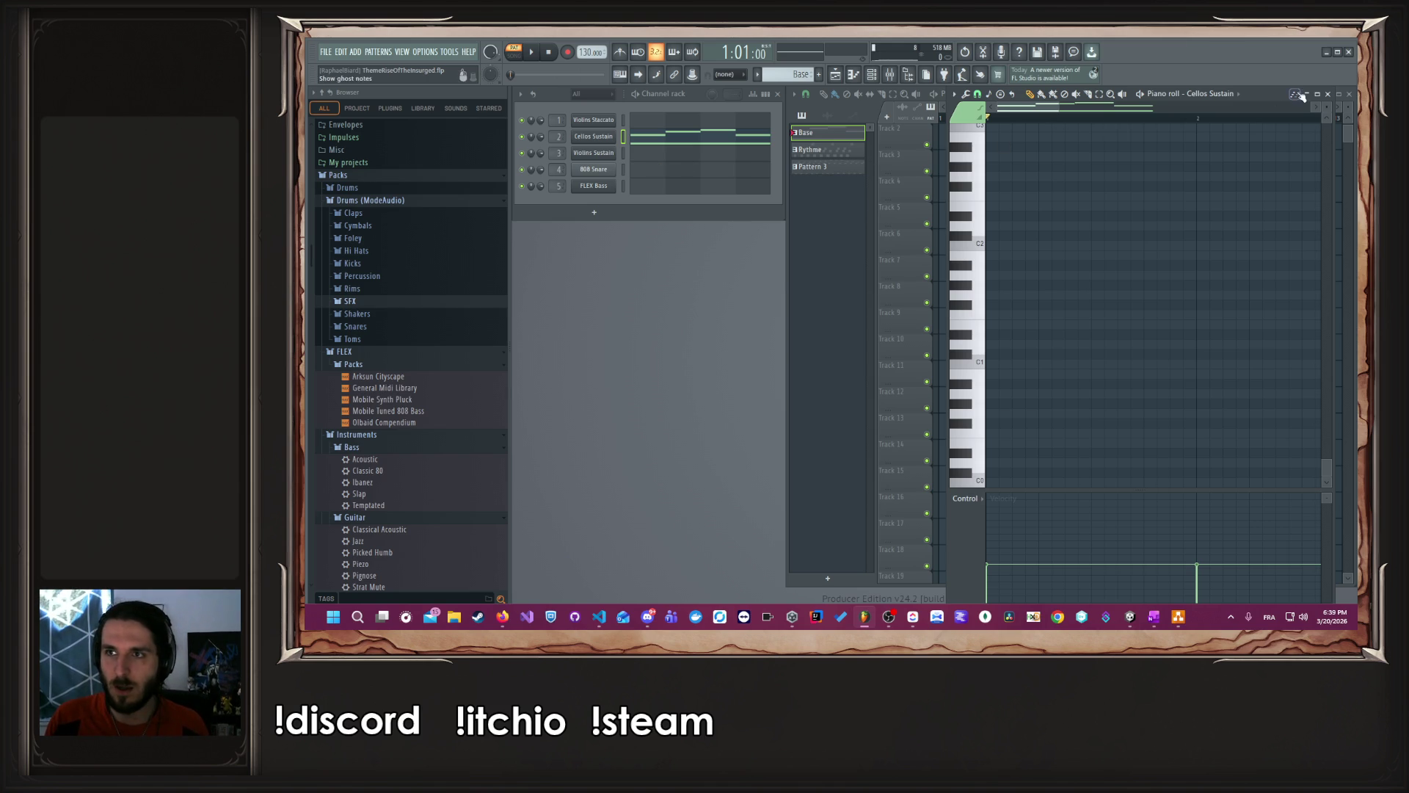
- Maximize the piano roll, then collapse it to reveal the patterns and playlist
left_click(1317, 94)
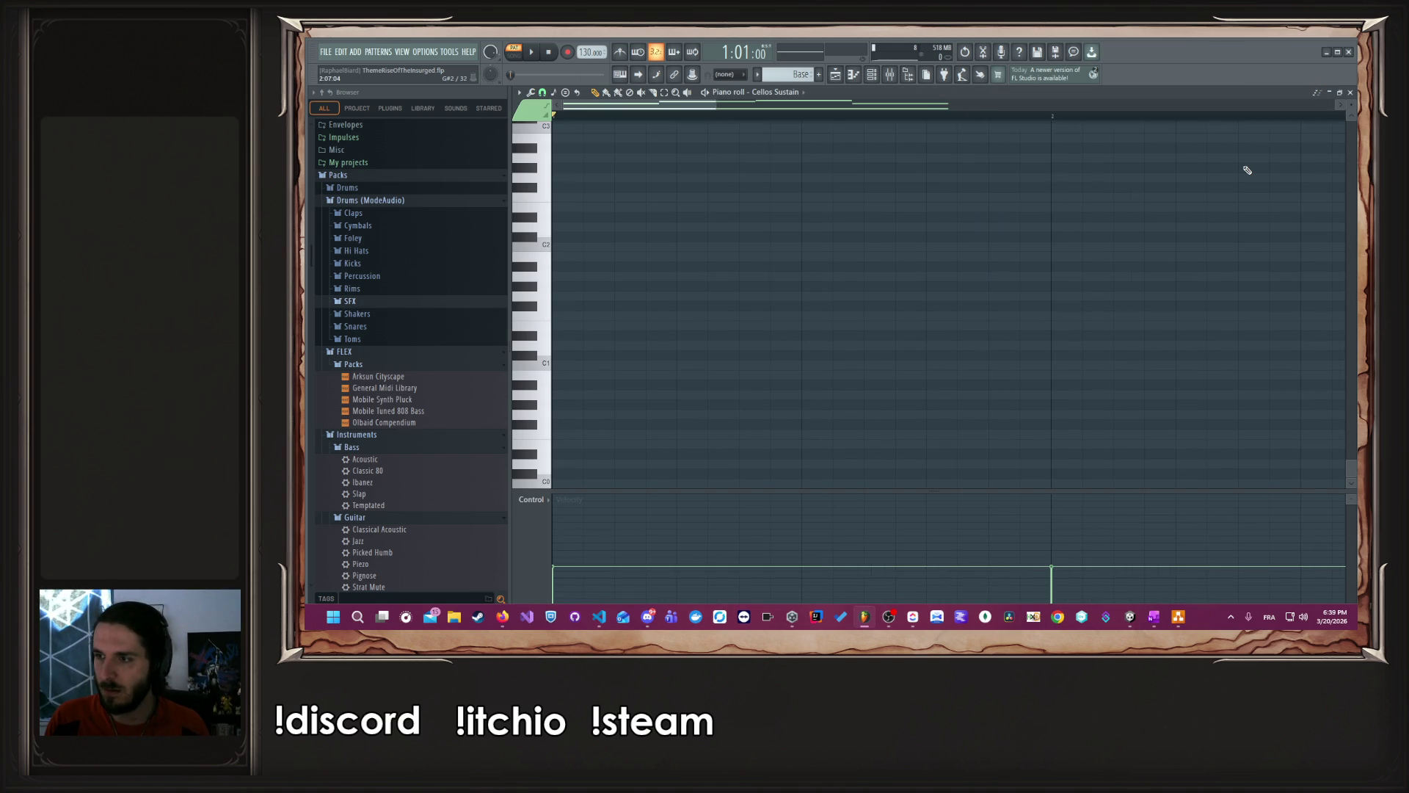
left_click(1340, 93)
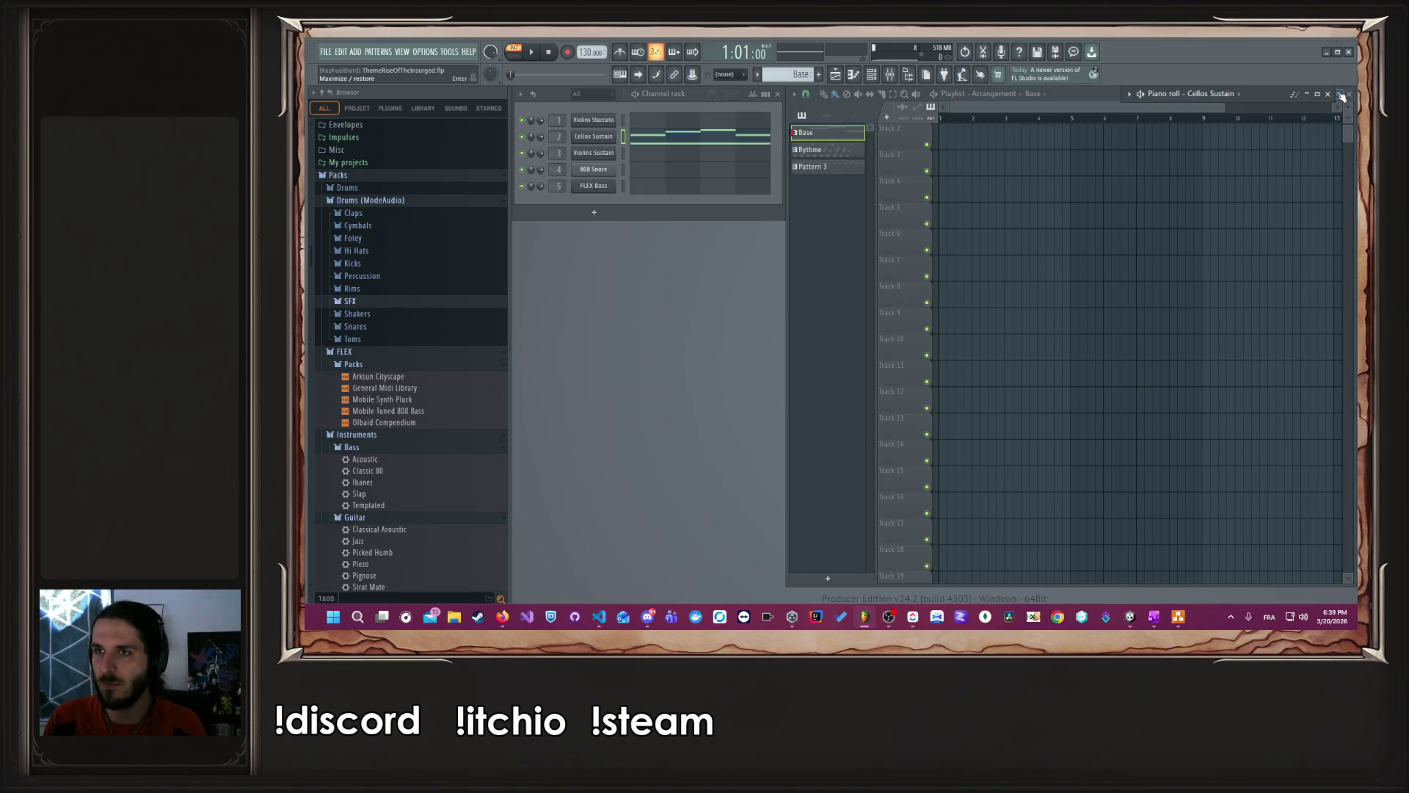
left_click(1318, 94)
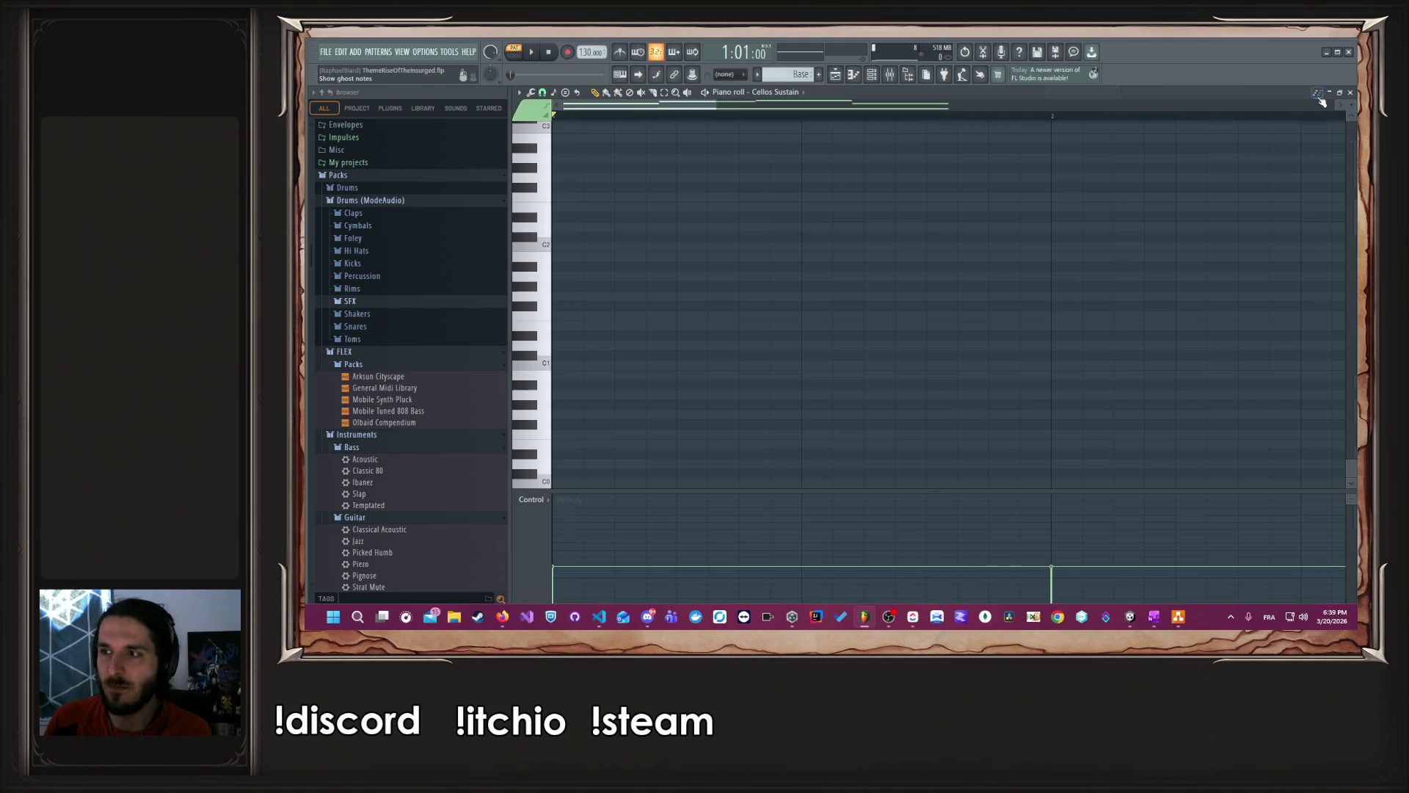
left_click(1330, 94)
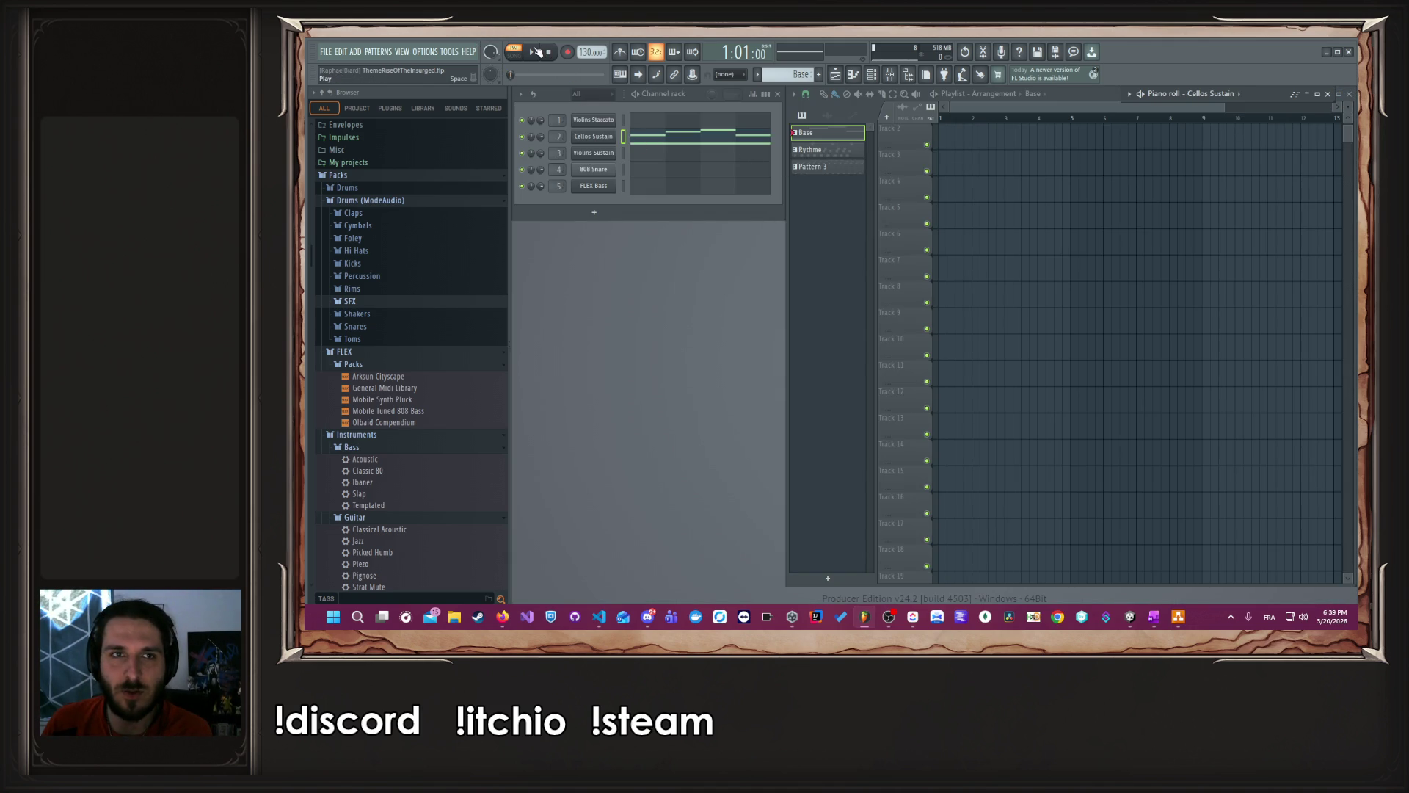
left_click(533, 56)
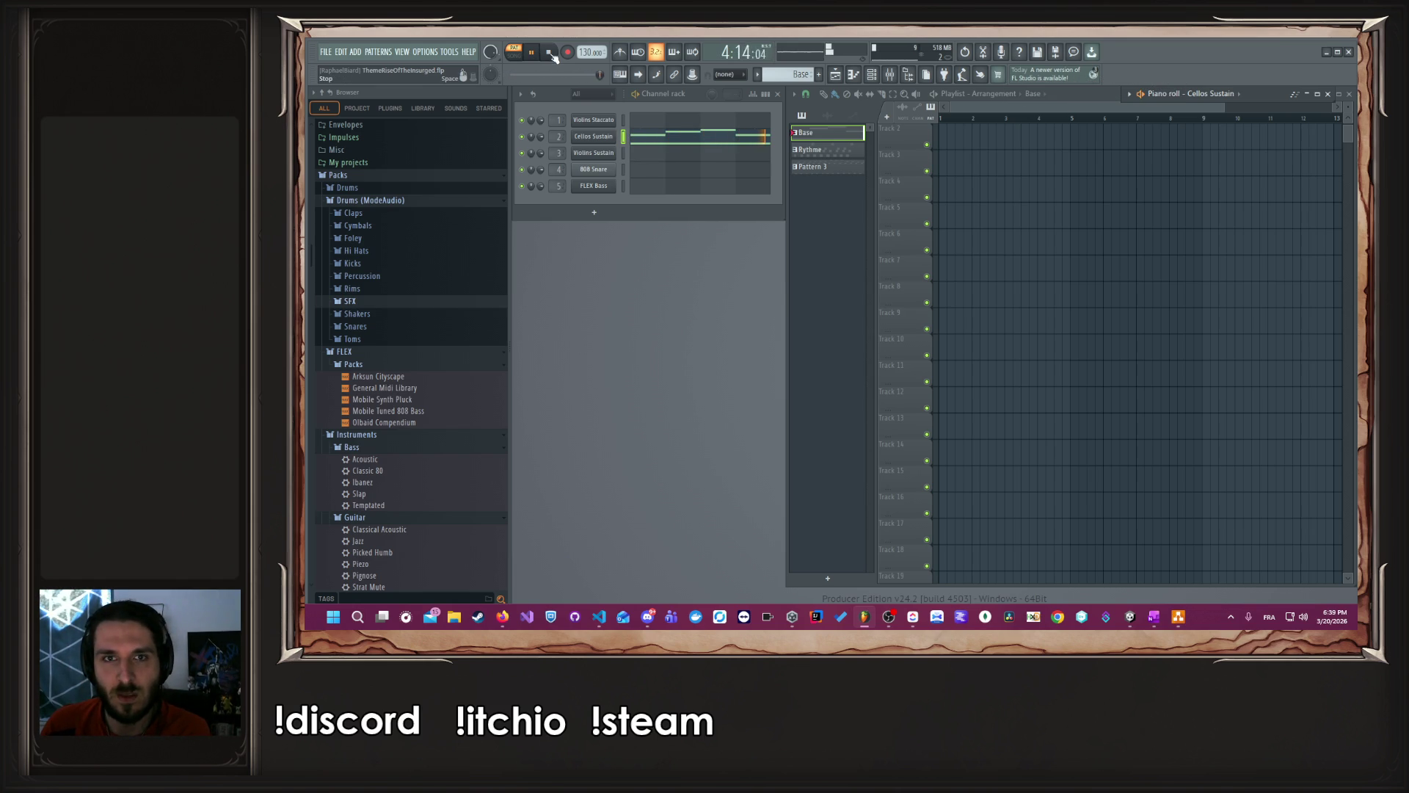
left_click(550, 54)
left_click(828, 150)
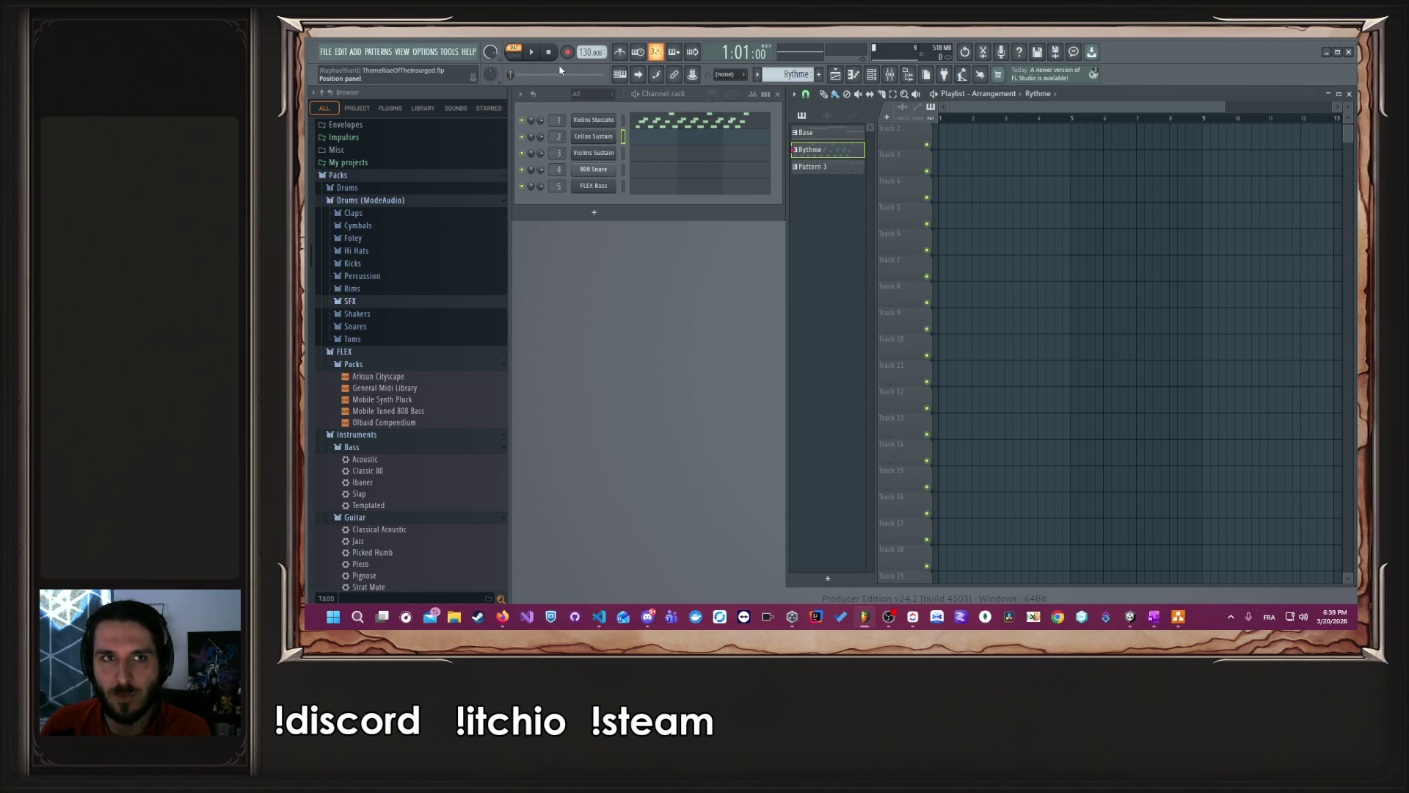
left_click(532, 54)
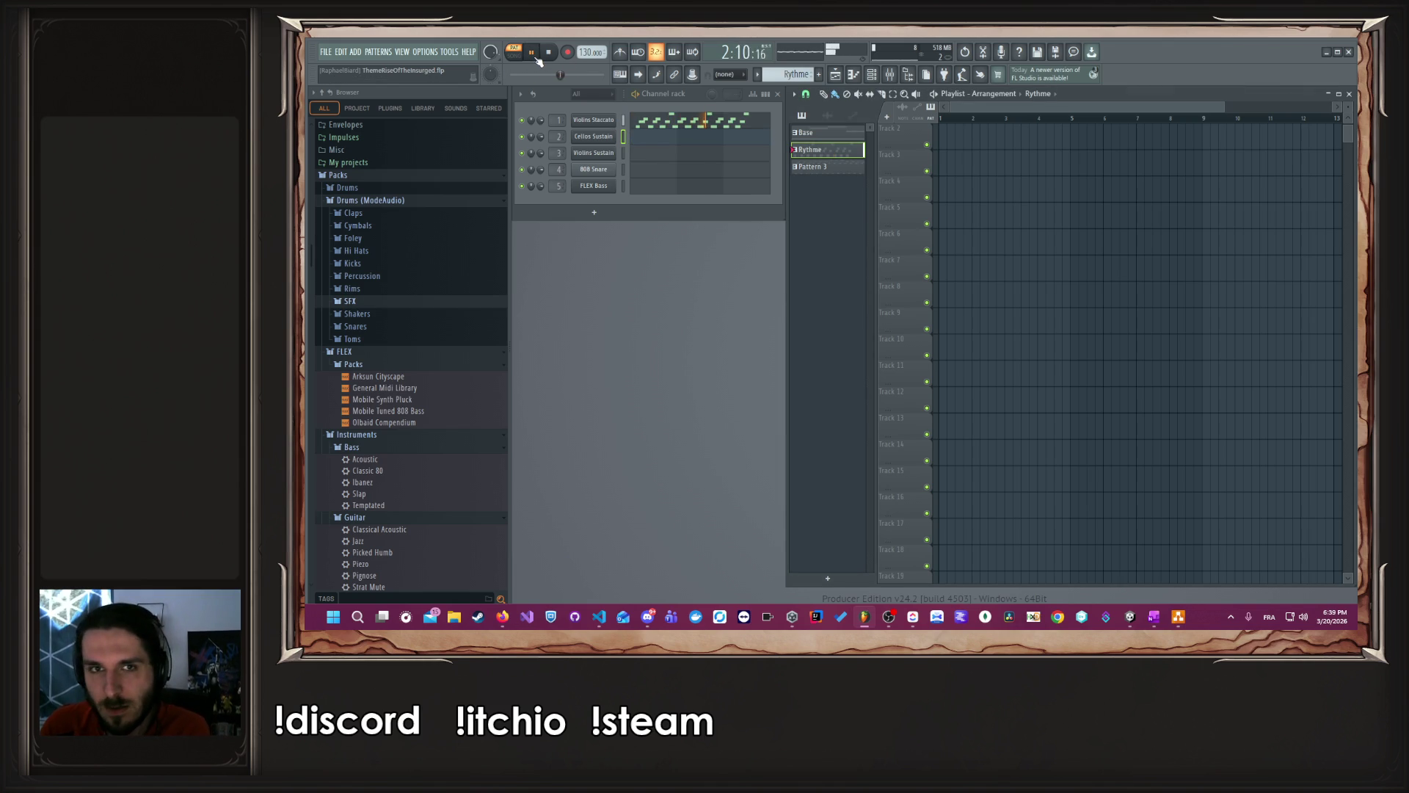
left_click(551, 53)
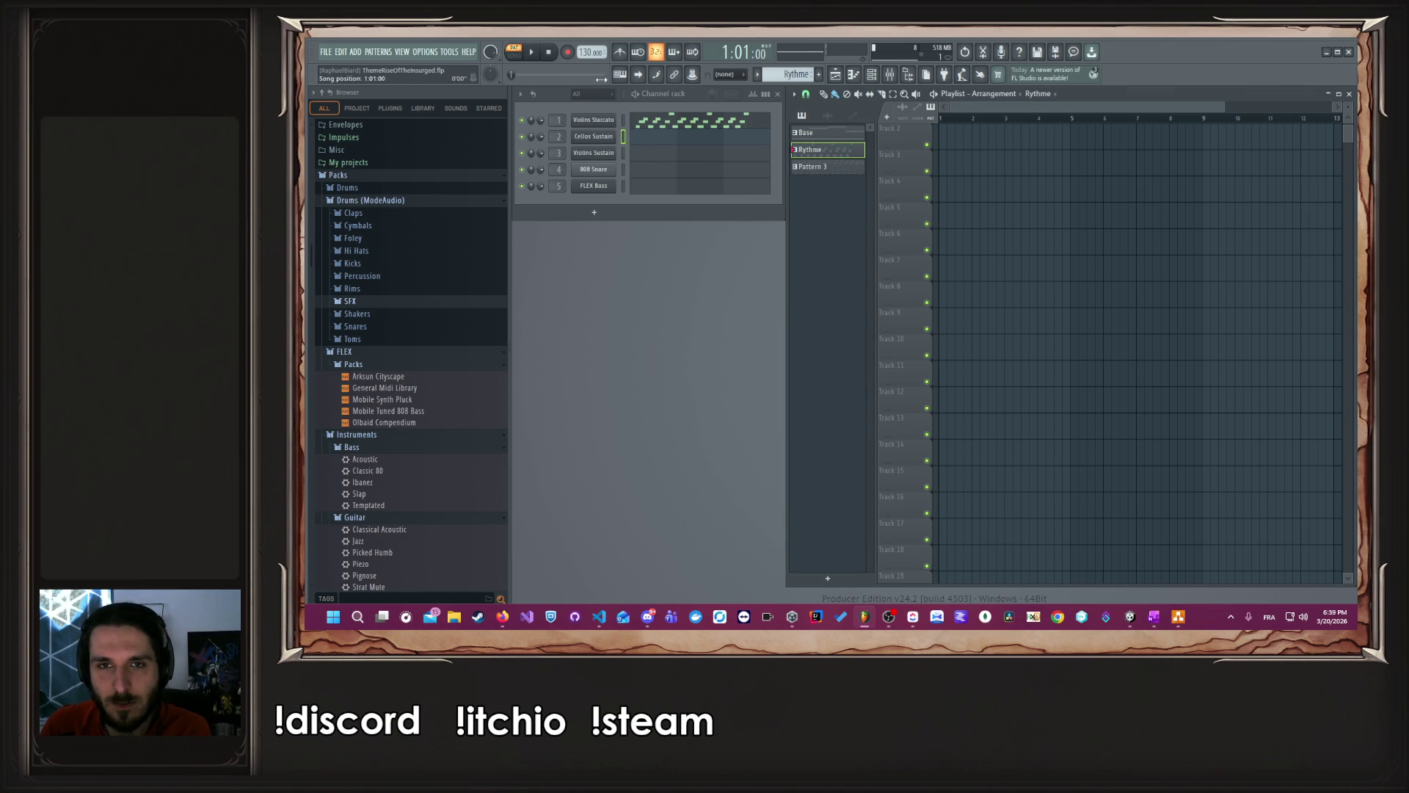
key("KP_Add")
left_click(543, 56)
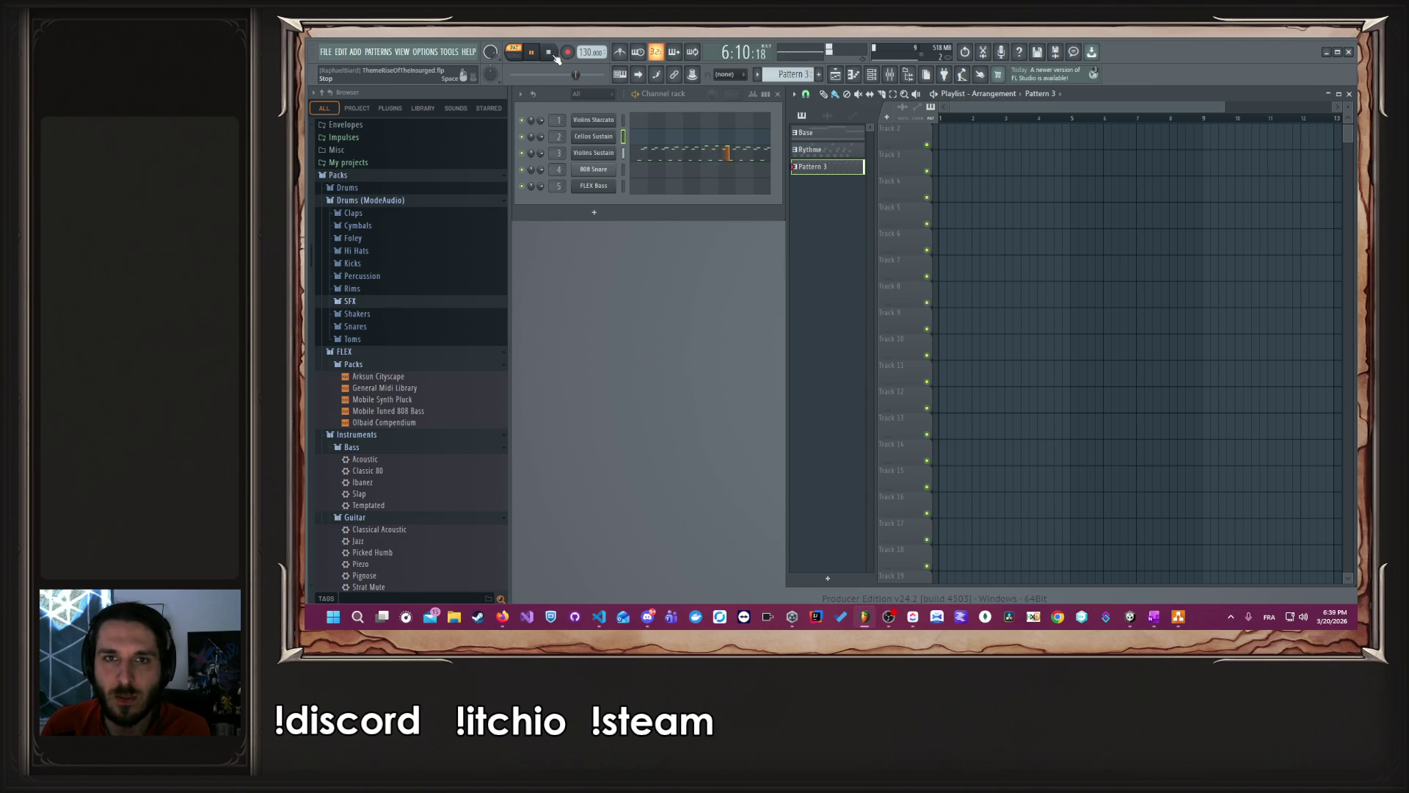
left_click(551, 53)
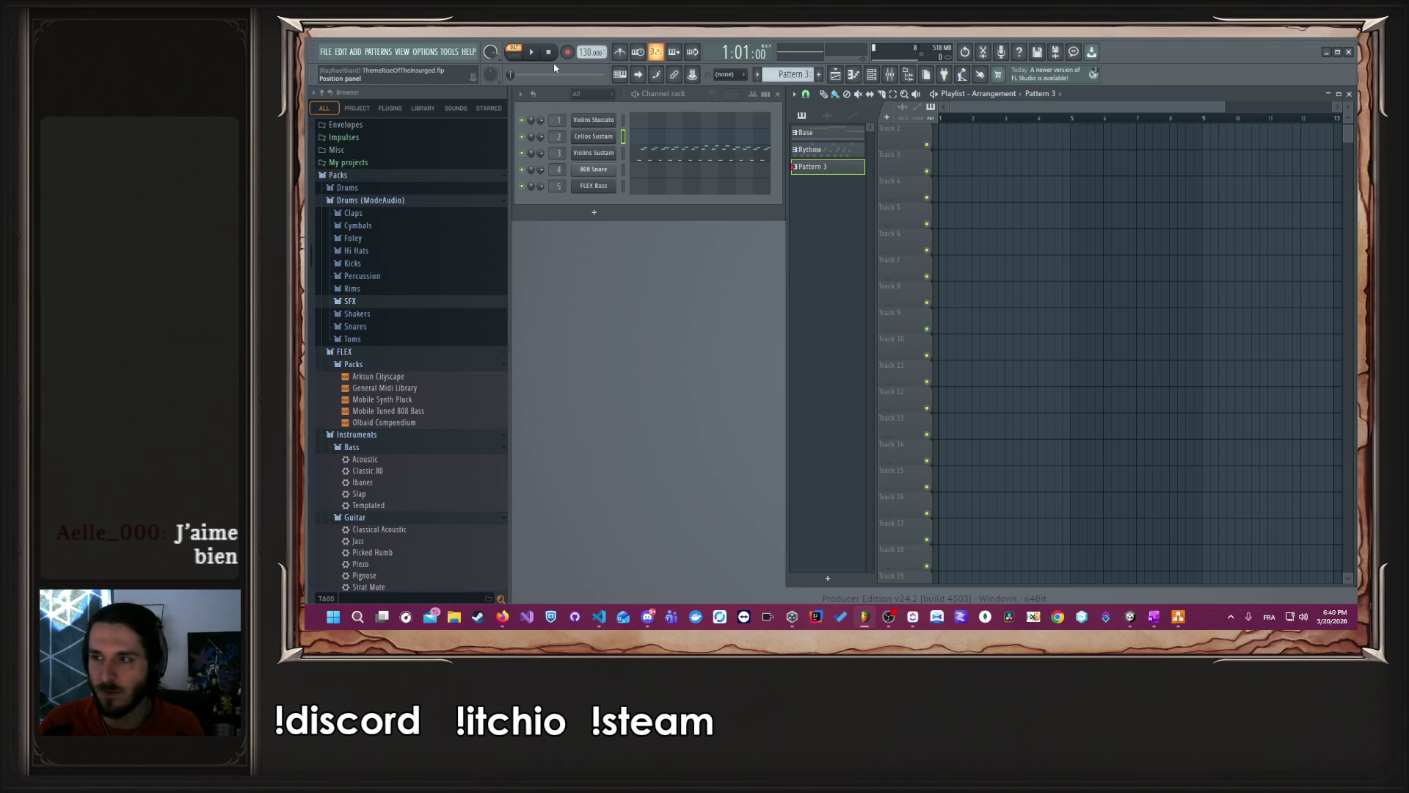
key("KP_Subtract")
key("KP_Subtract")
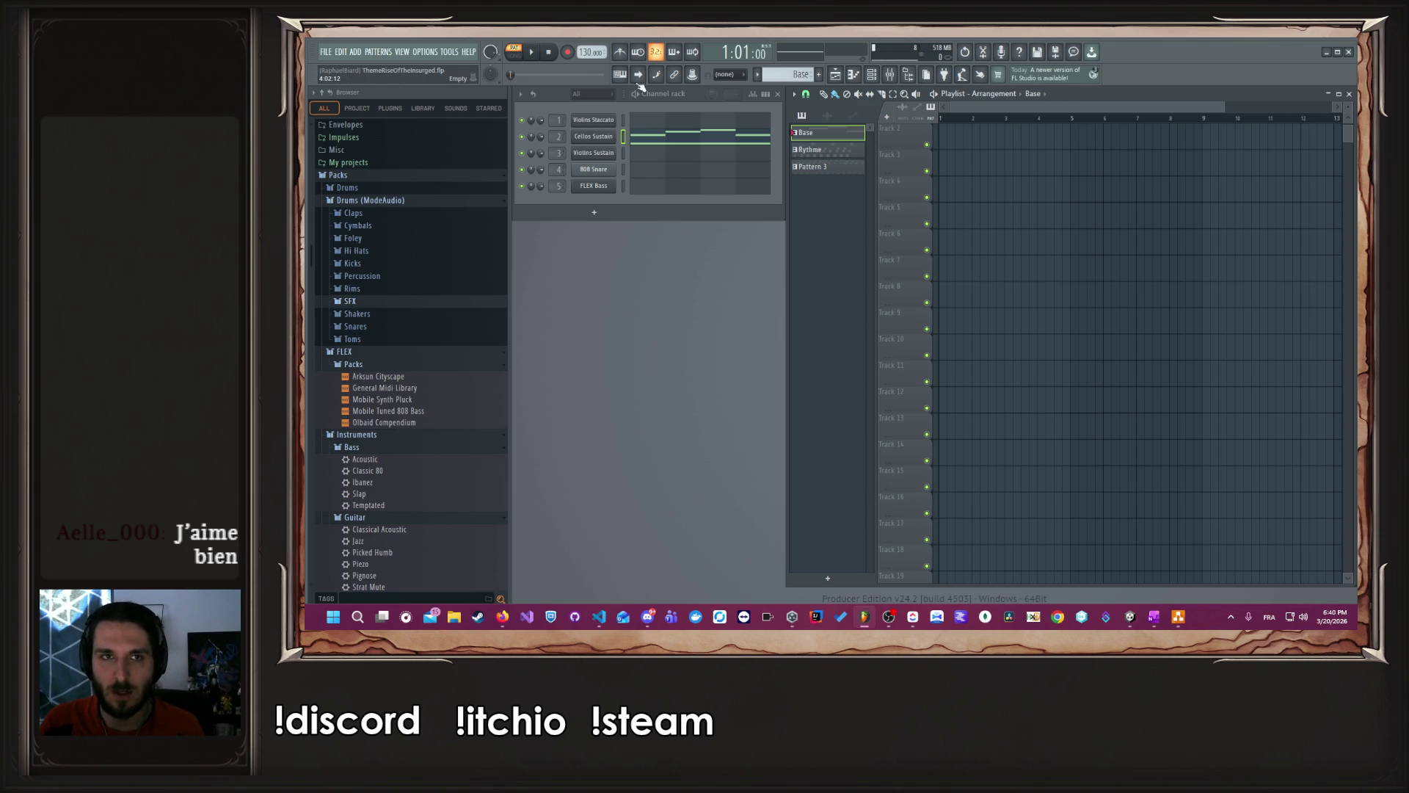
left_click(535, 62)
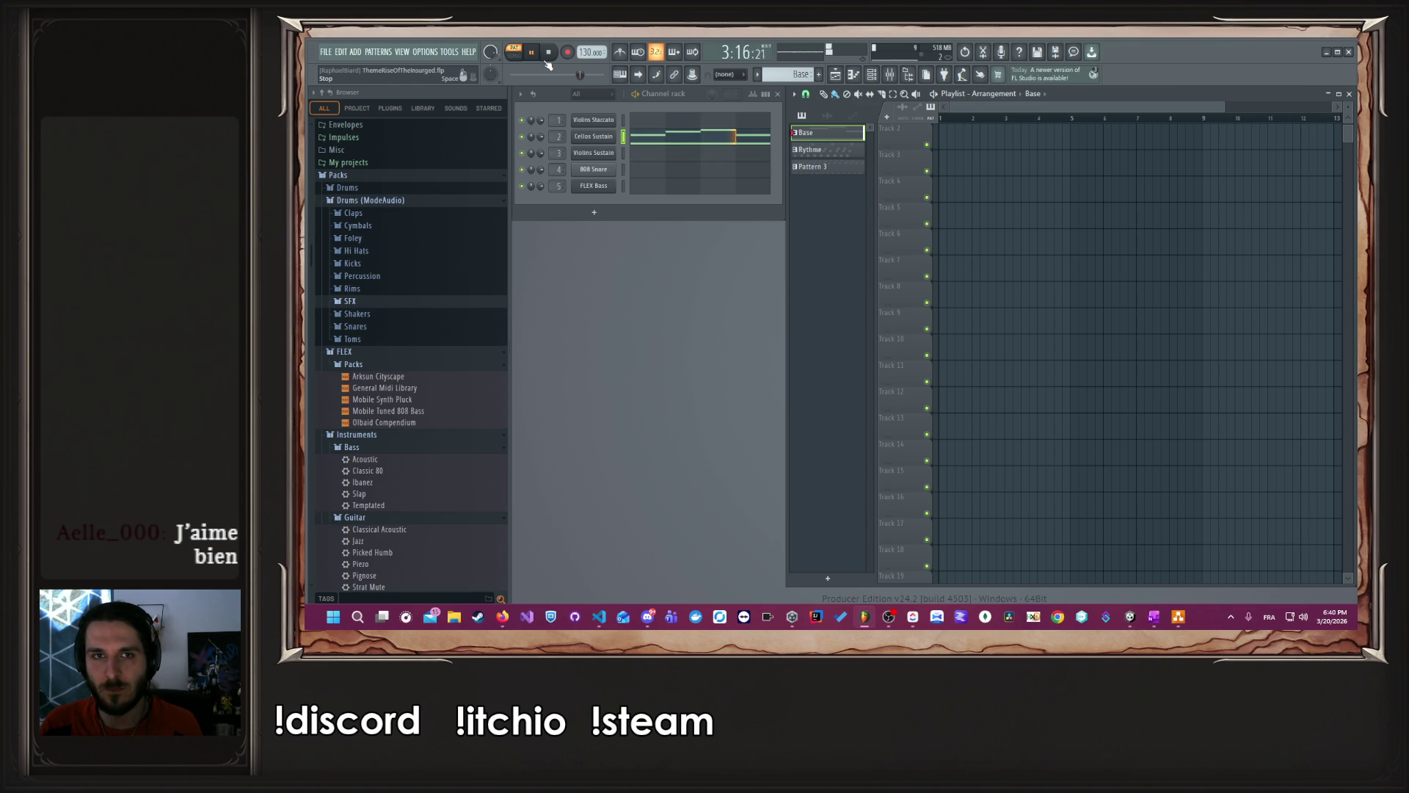
left_click(548, 58)
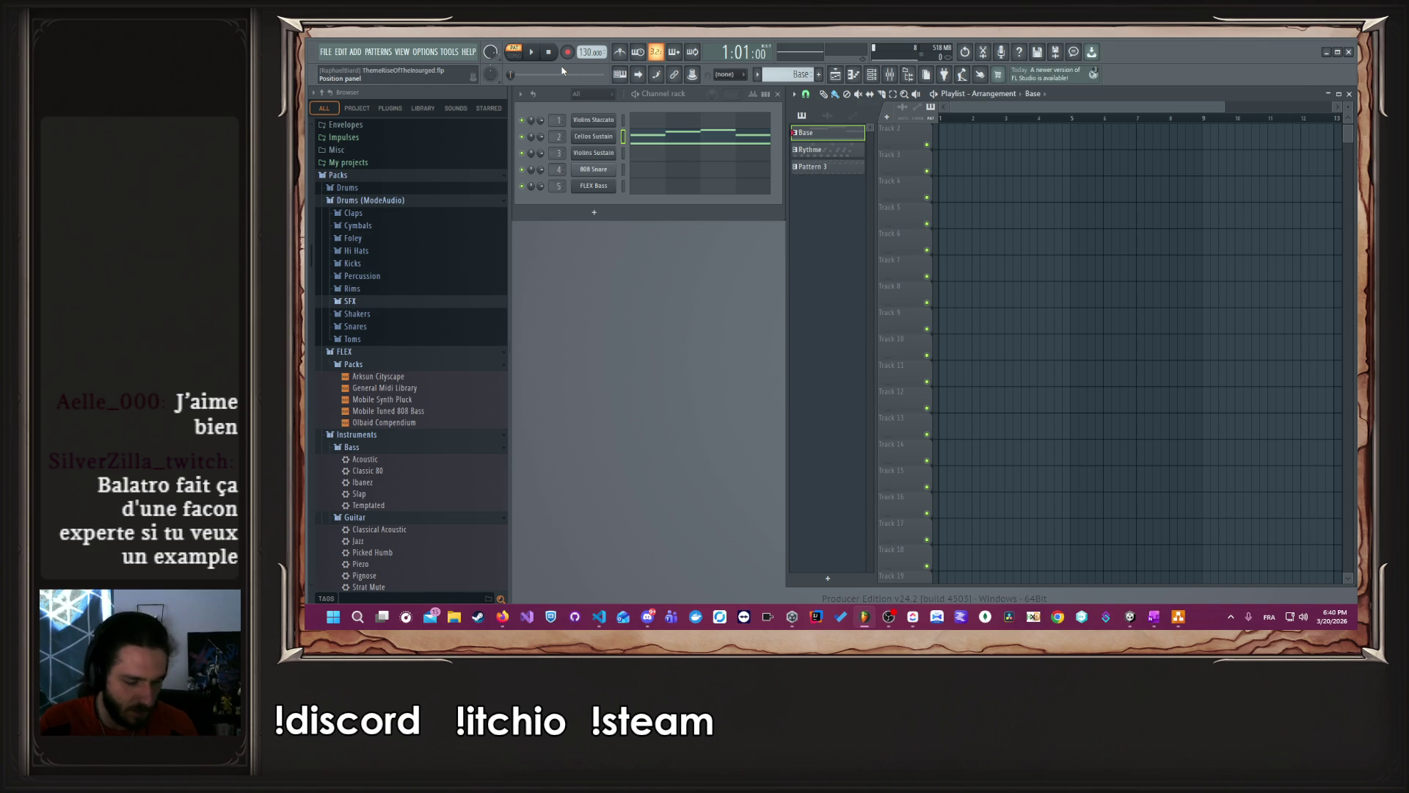
- Select Violins Sustain, audition its notes in the piano roll, then close it with F7
left_click(623, 155)
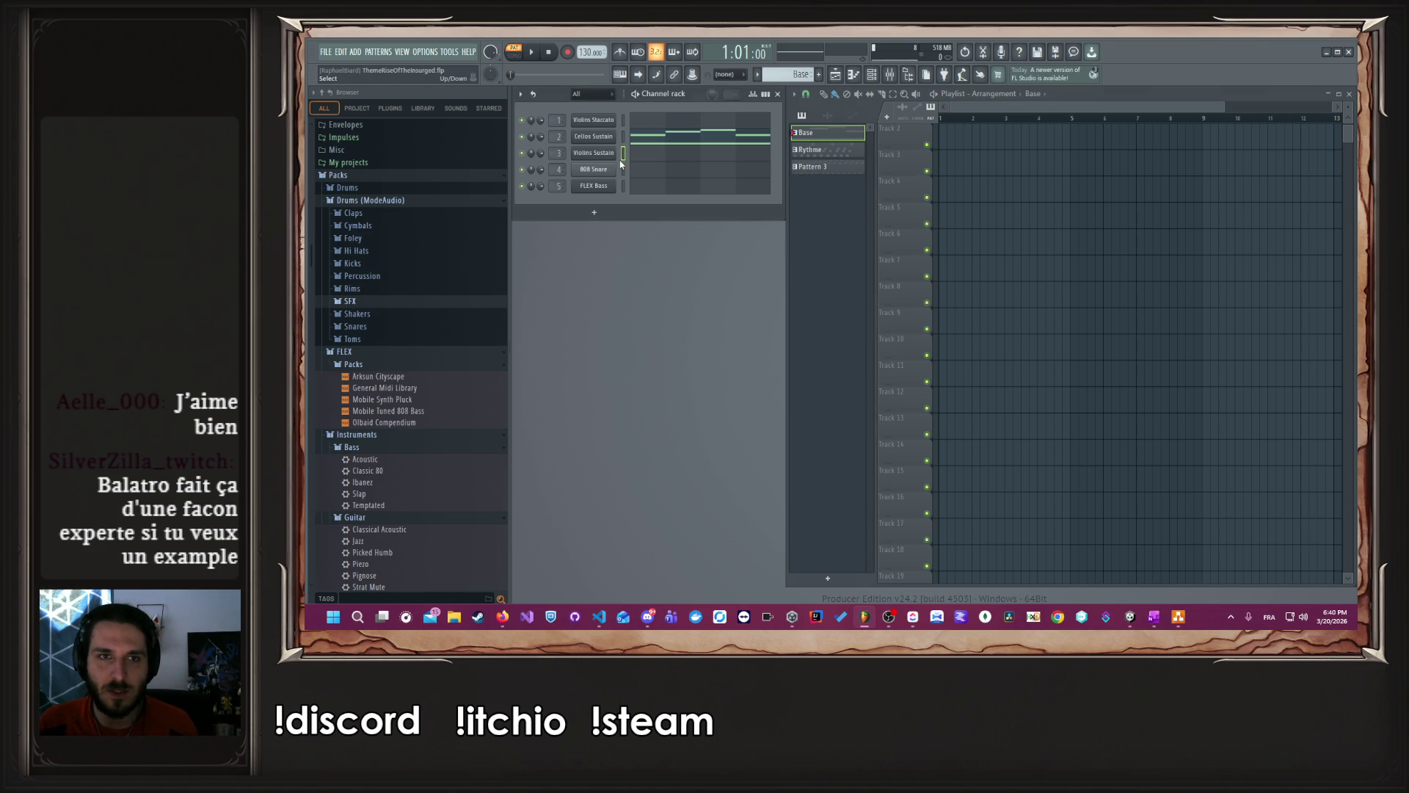
left_click_drag(621, 163, 624, 172)
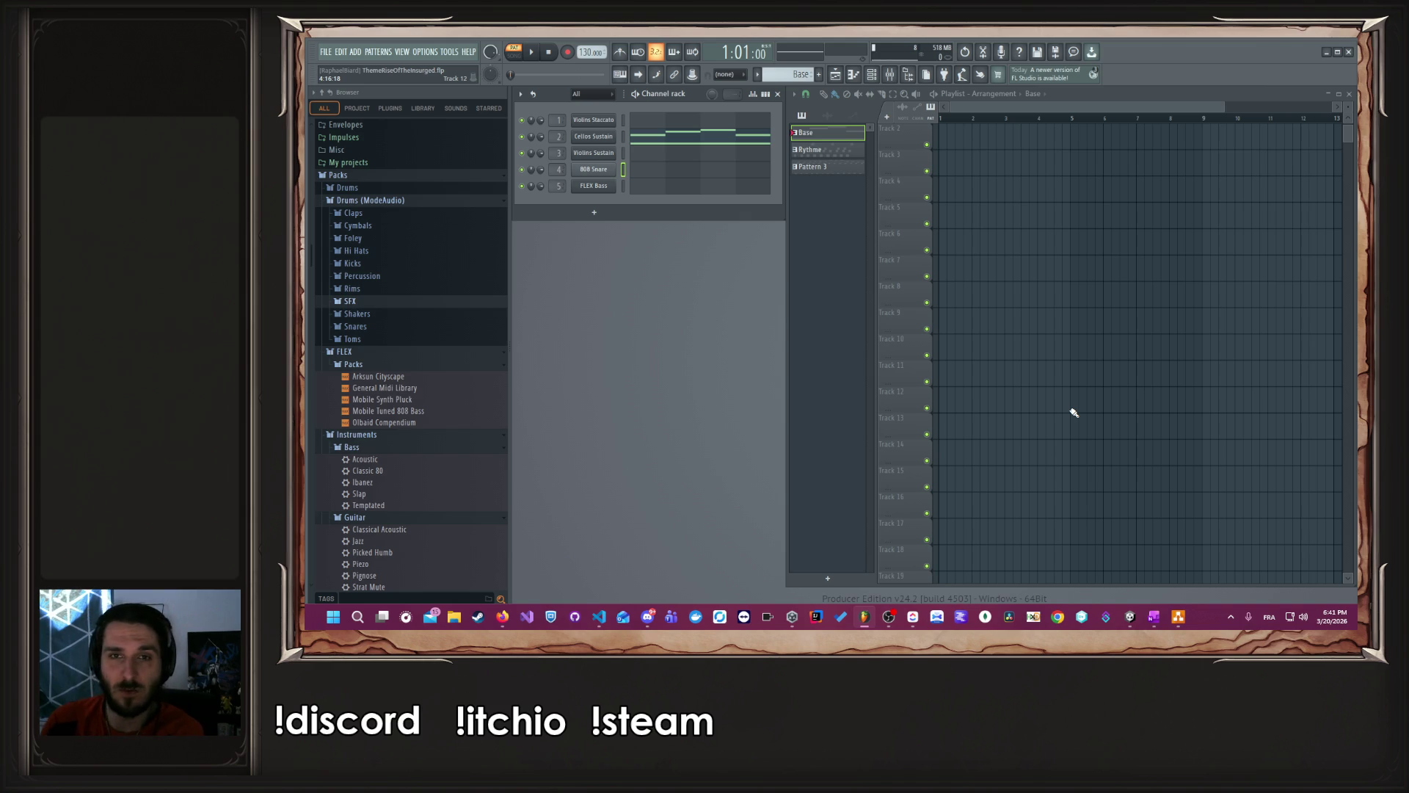
left_click(625, 153)
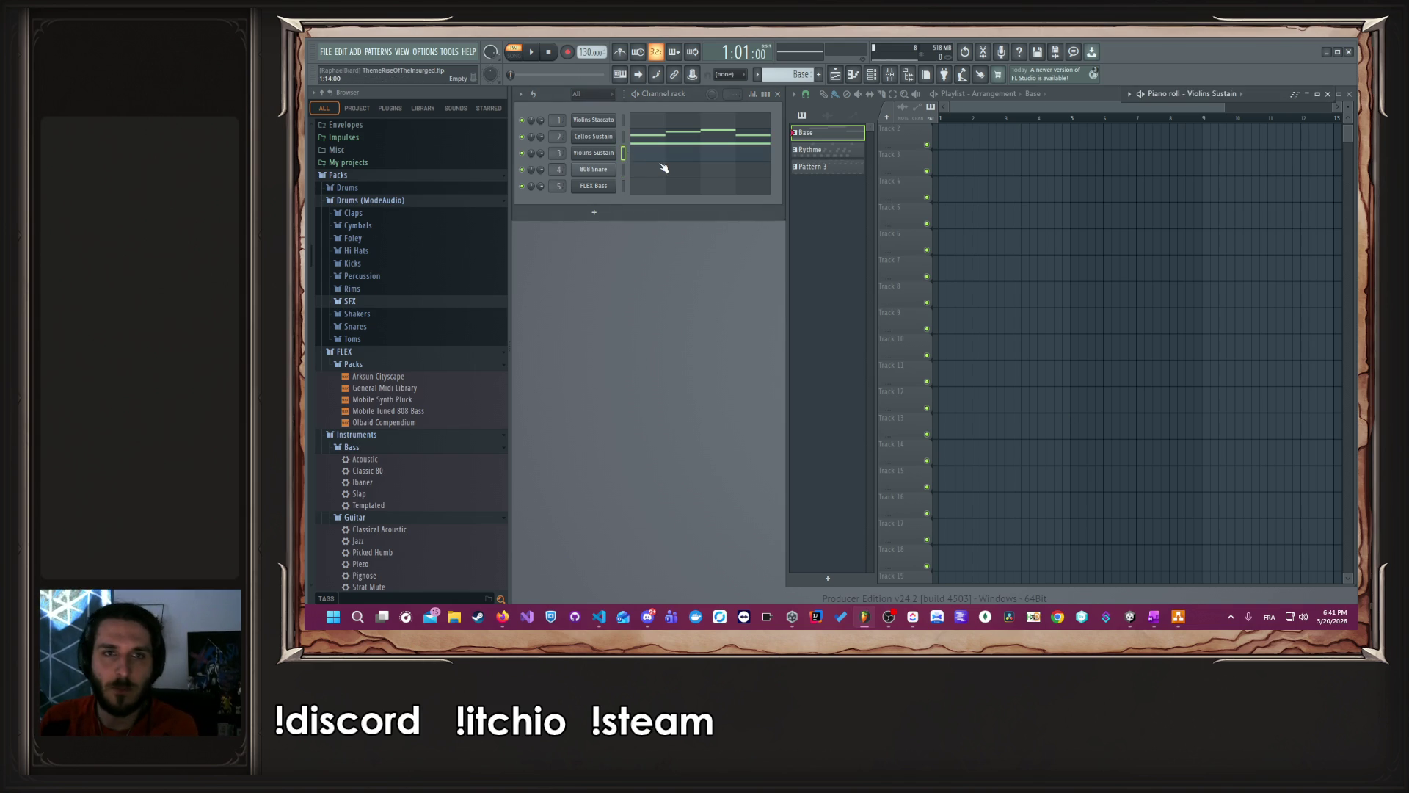
left_click(649, 160)
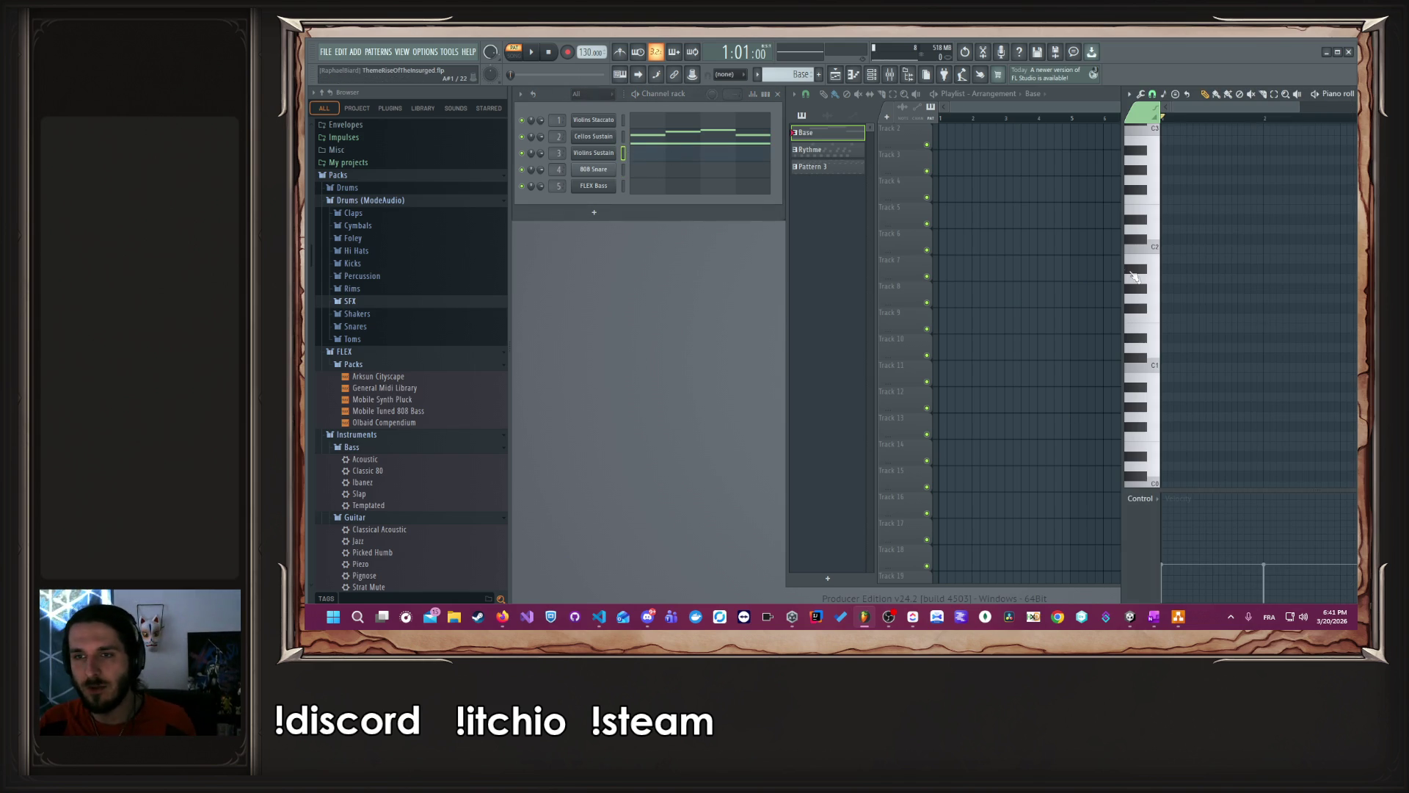
mouse_move(1152, 279)
left_mouse_down()
mouse_move(1153, 419)
mouse_move(1146, 151)
left_mouse_up()
scroll(1147, 152, "up", 5)
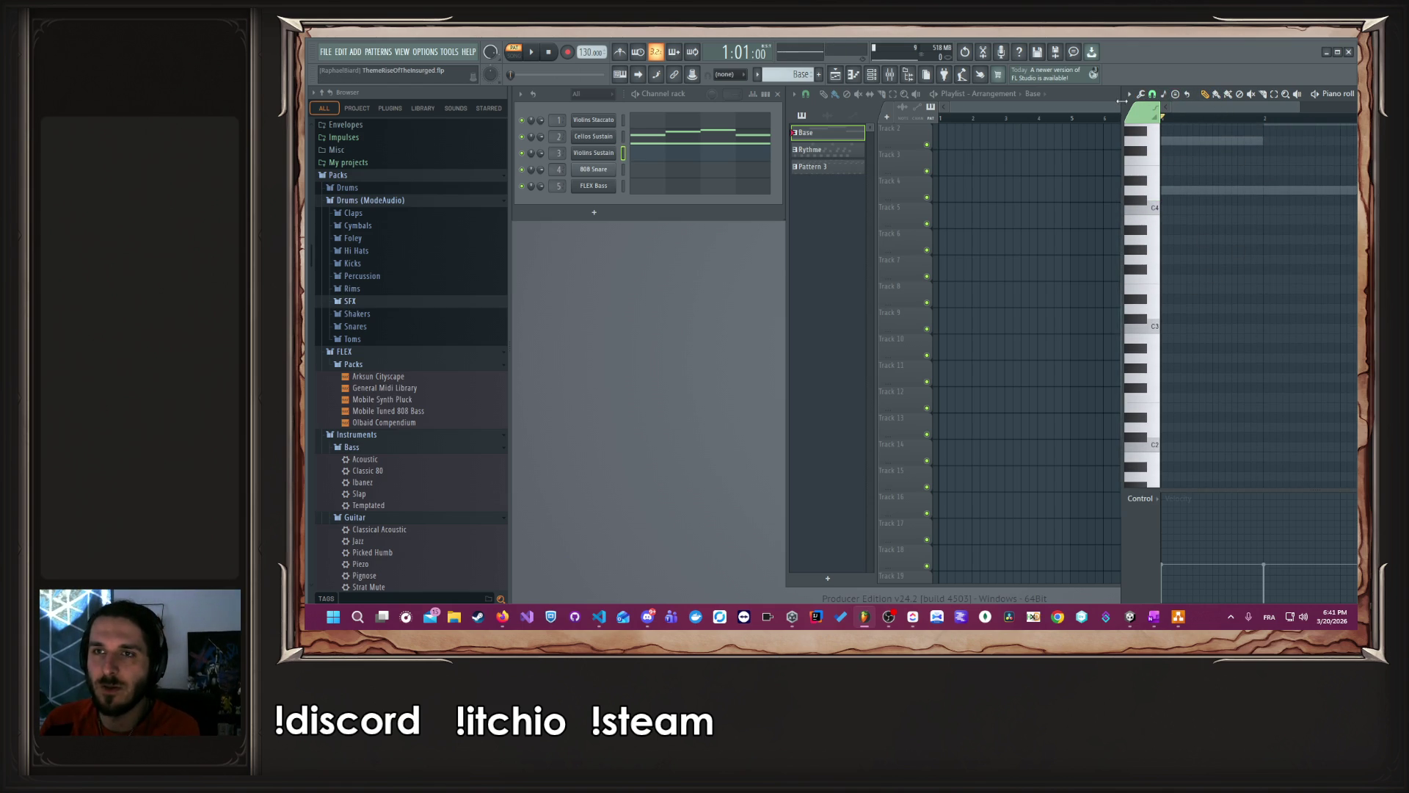
double_click(1164, 94)
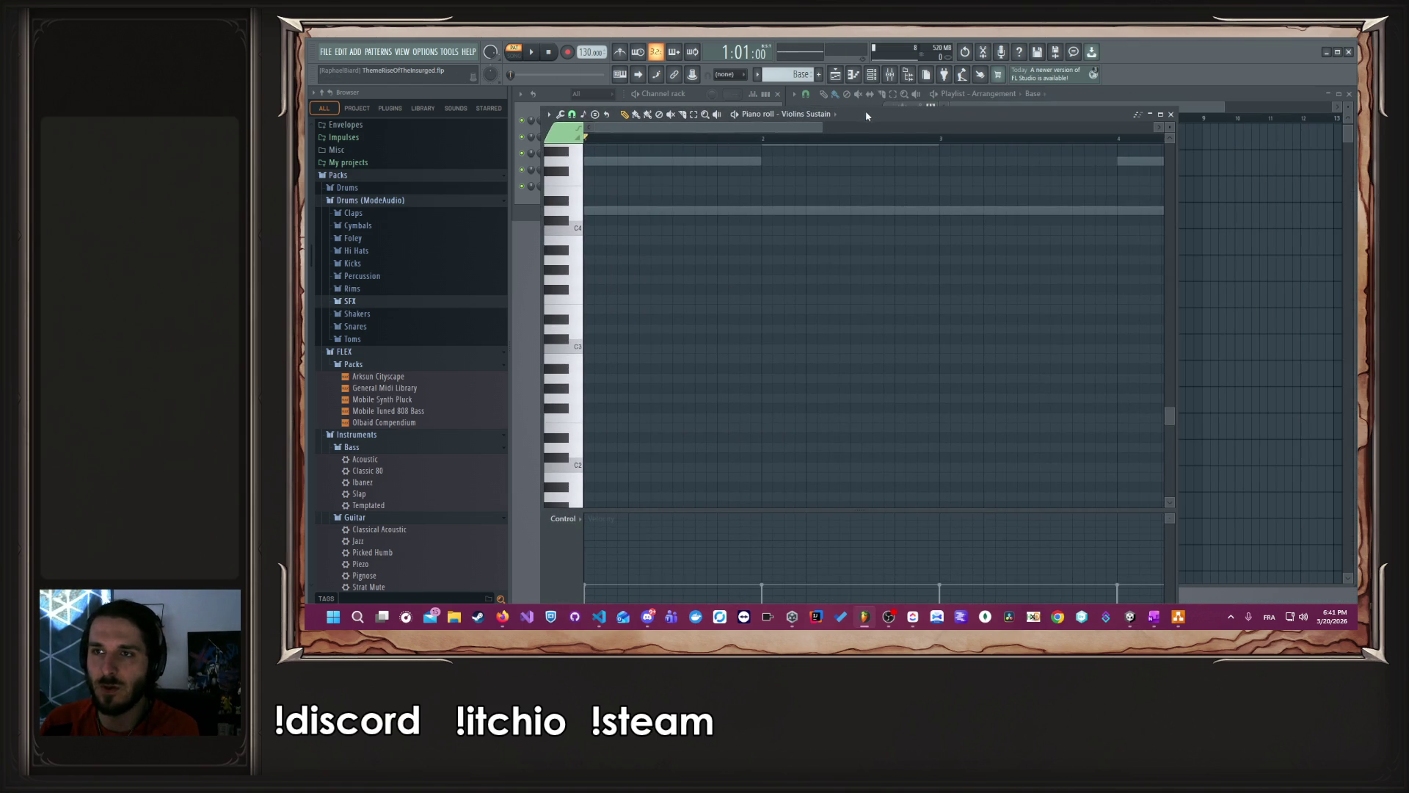
key("F7")
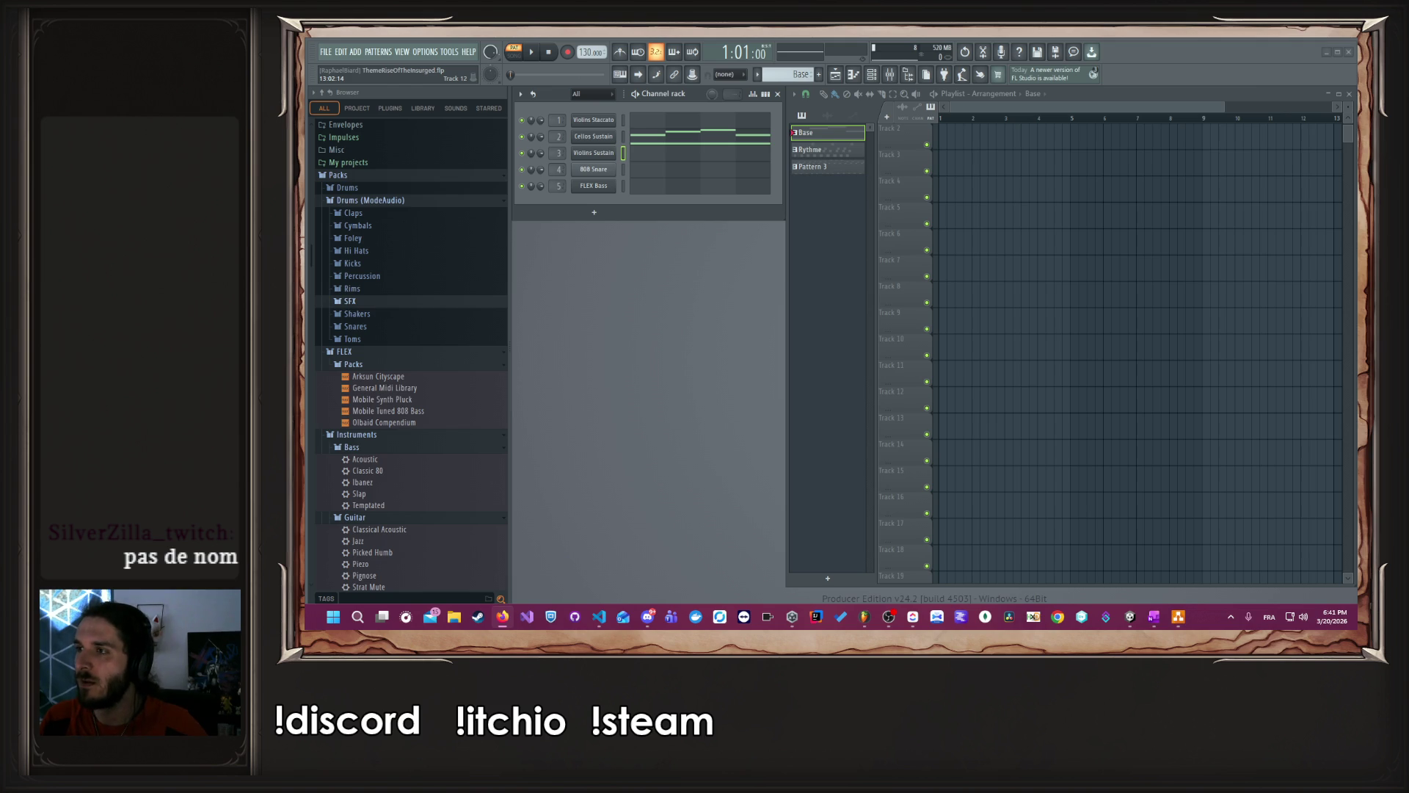
- Bring Firefox to the front and go to youtube.com via address-bar autocomplete
key("alt+Tab")
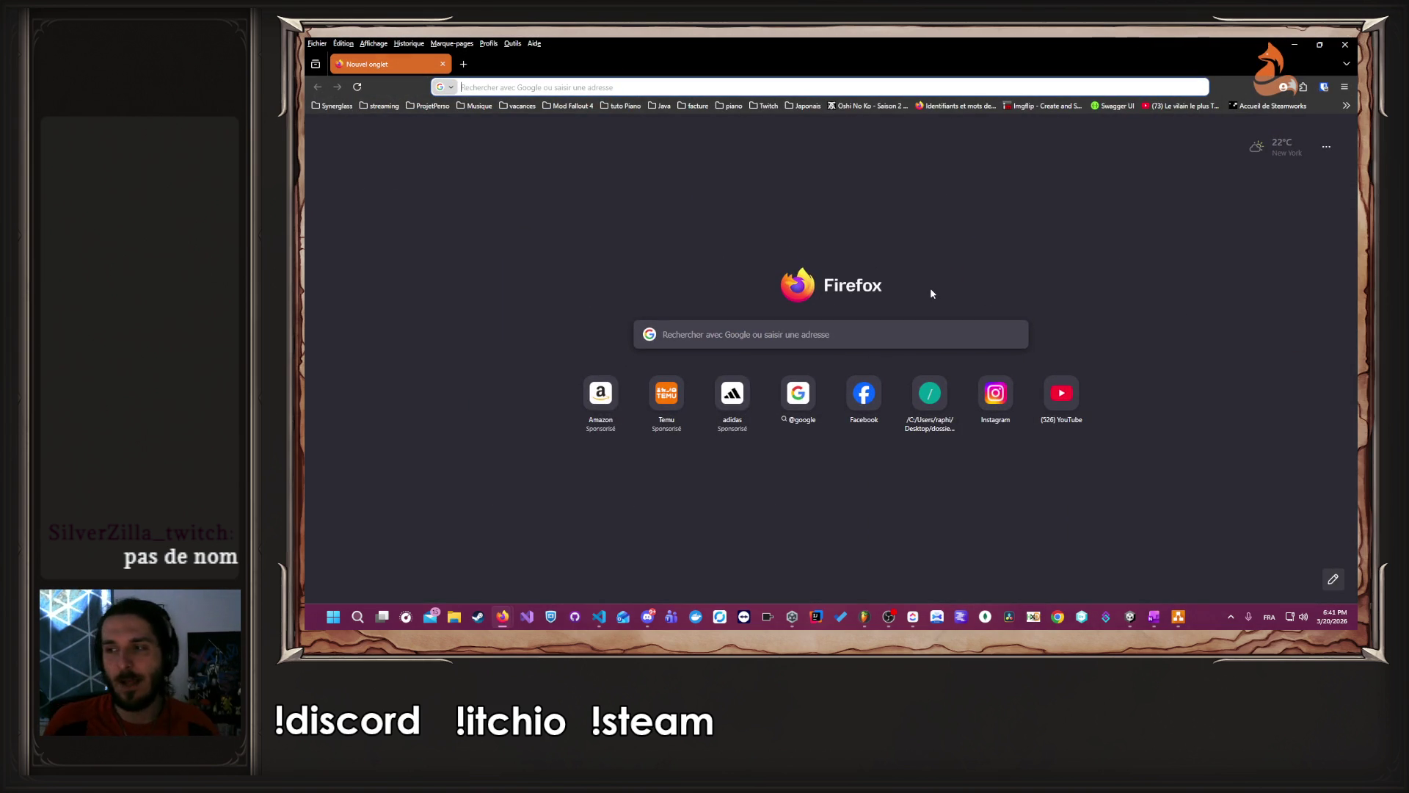
left_click(823, 91)
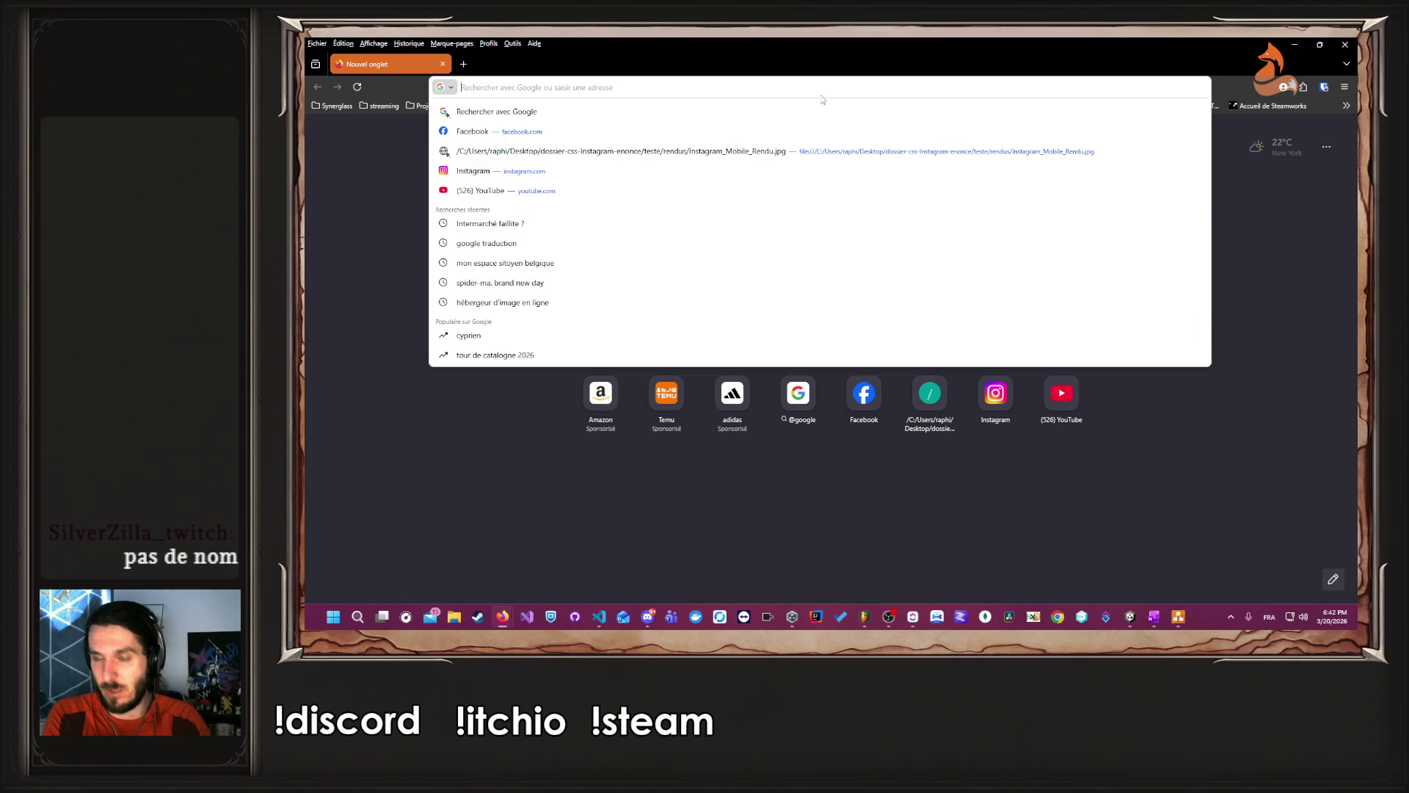
type("youtube.com")
key("Return")
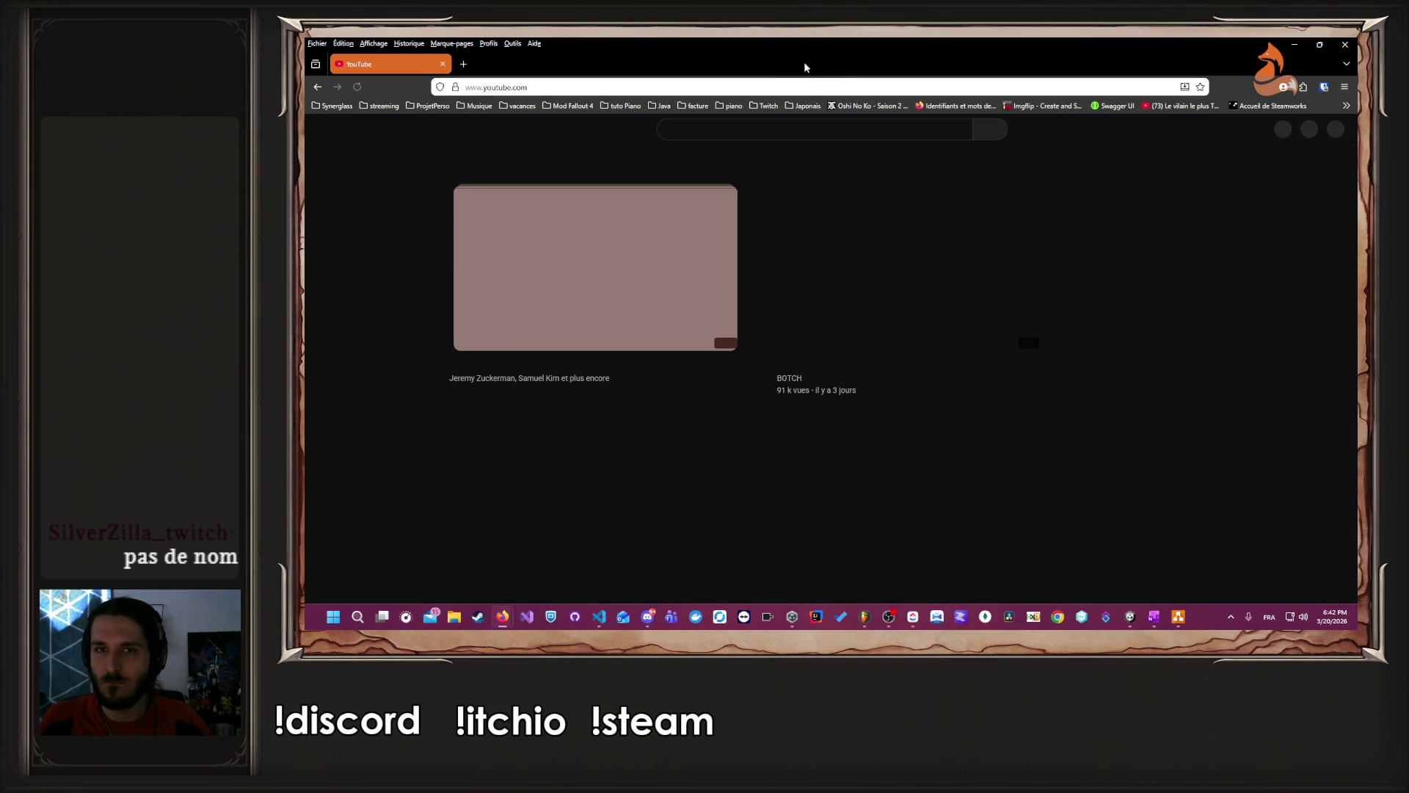
- Search YouTube for 'viel a roue'
left_click(837, 127)
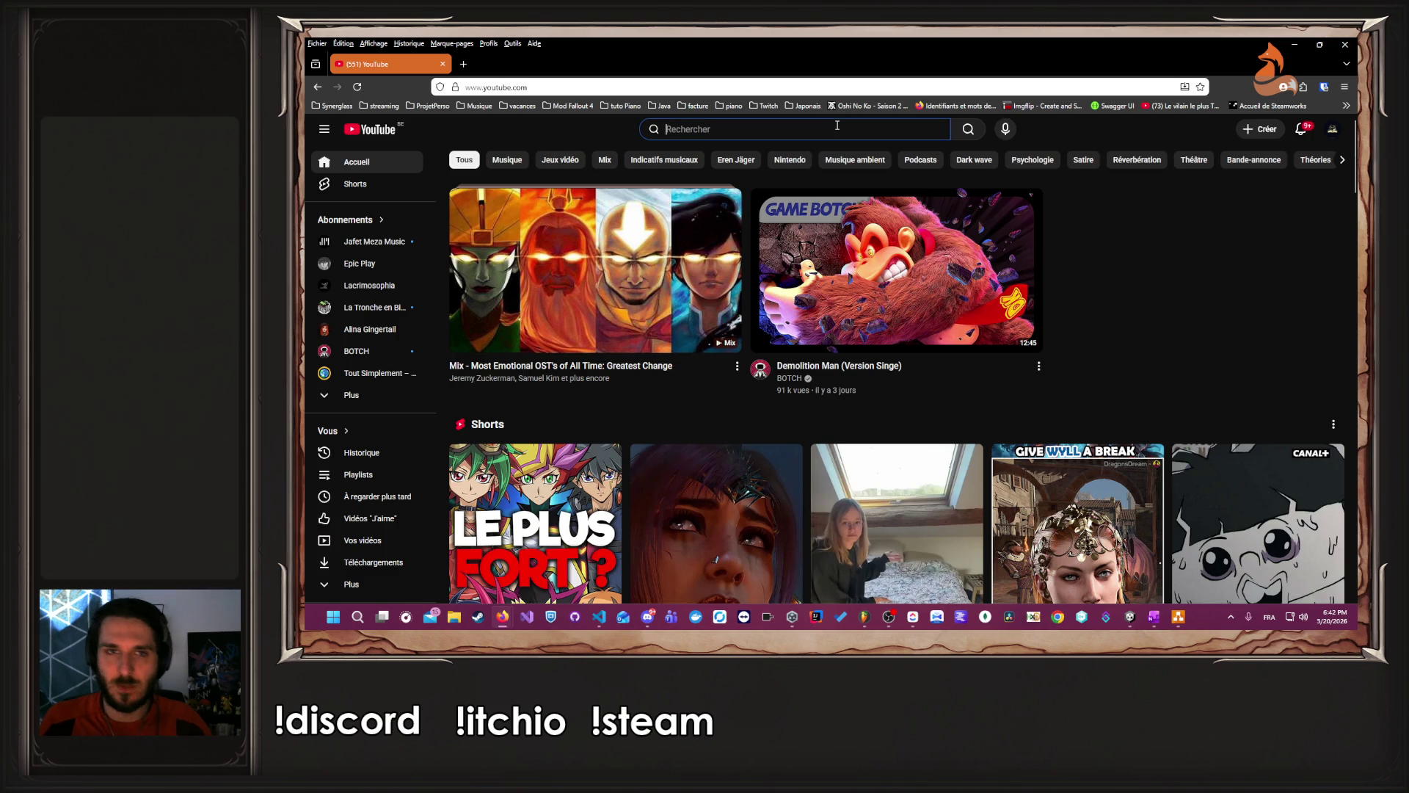
type("vie")
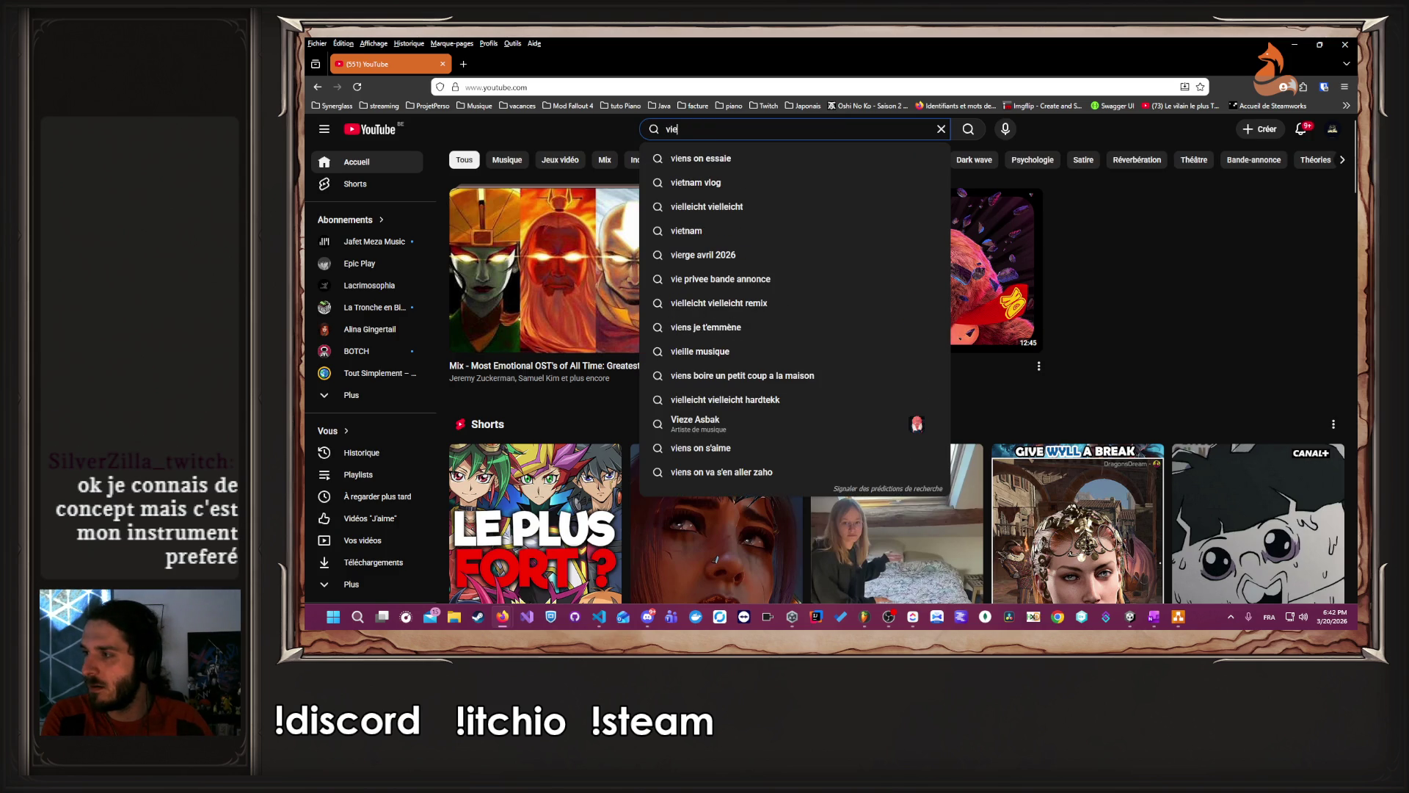
type("l")
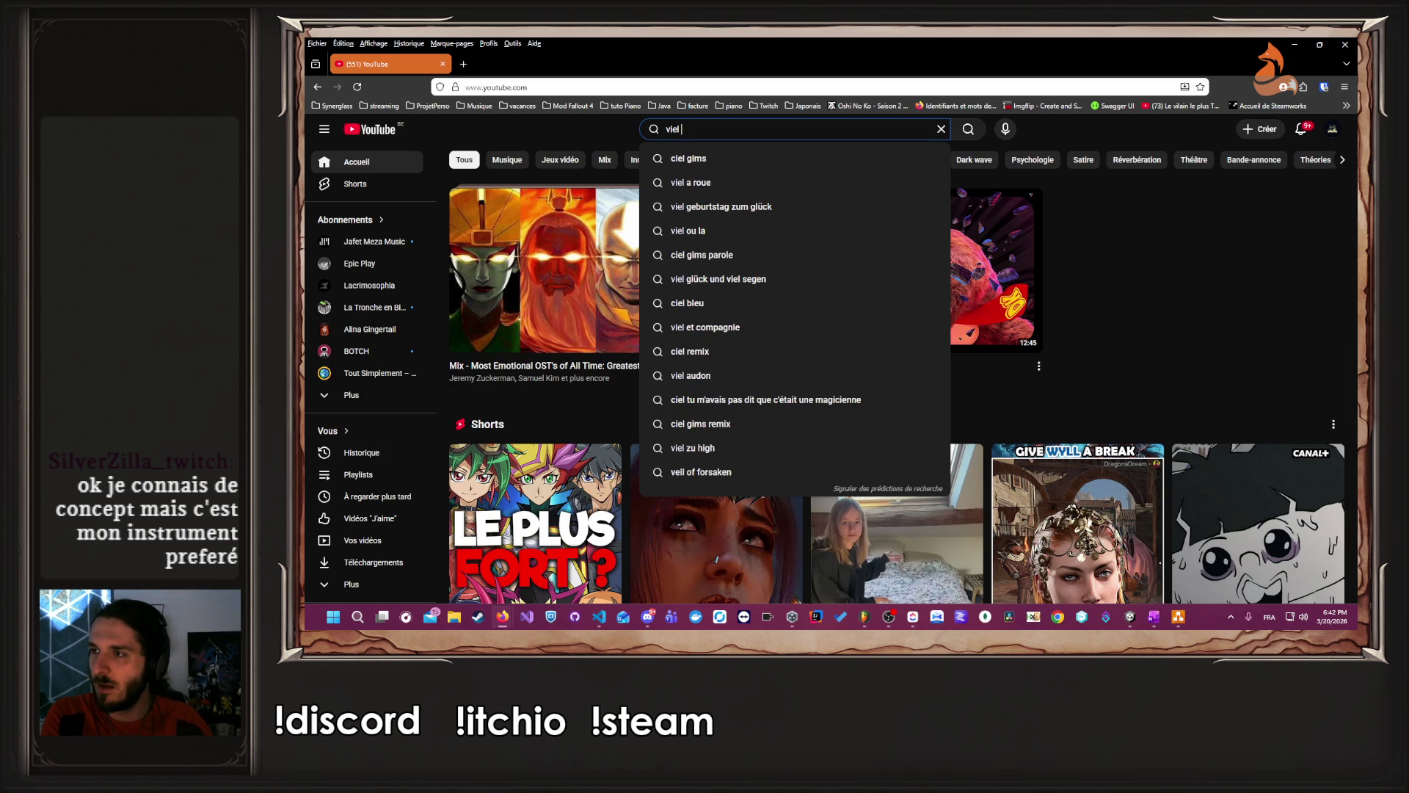
key("Tab")
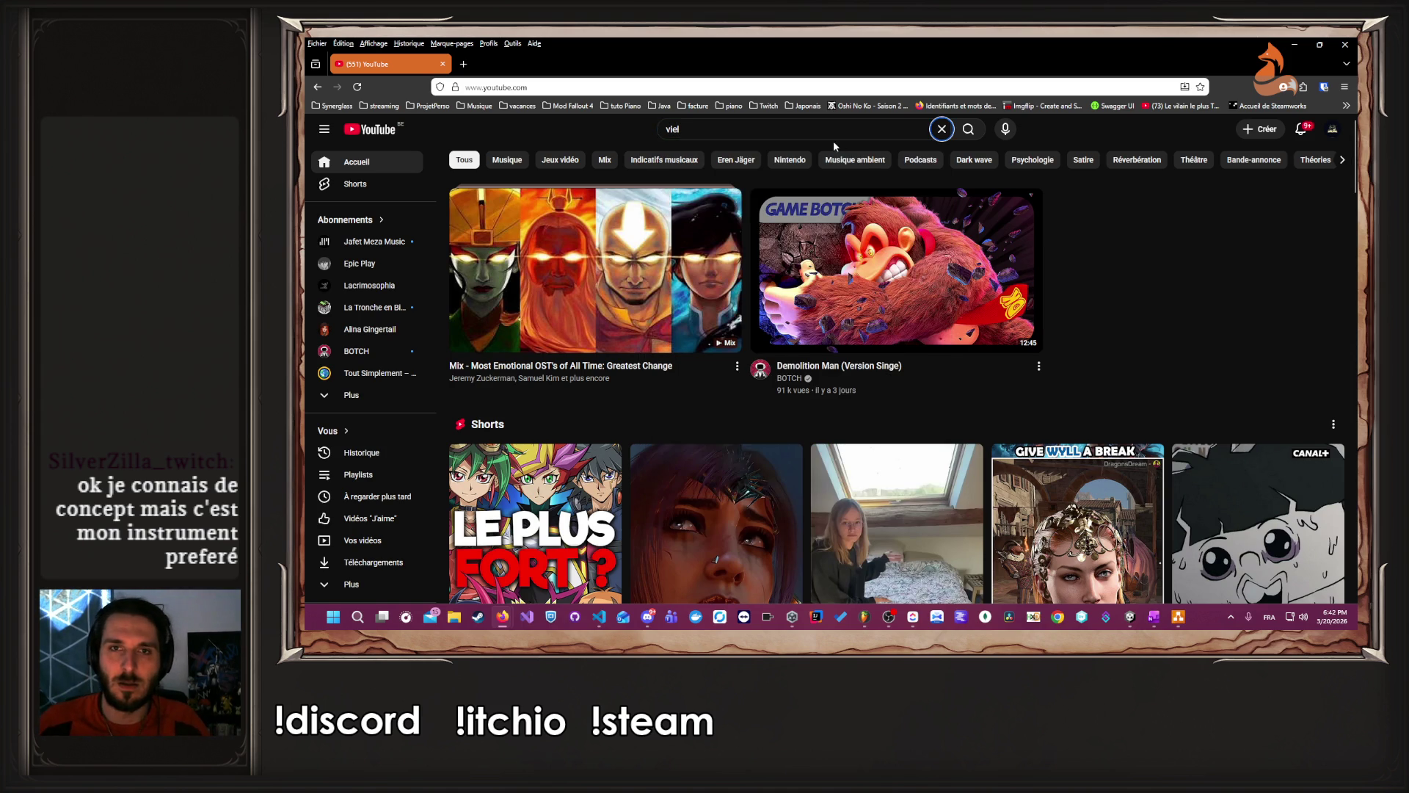
left_click(821, 131)
type("a roue")
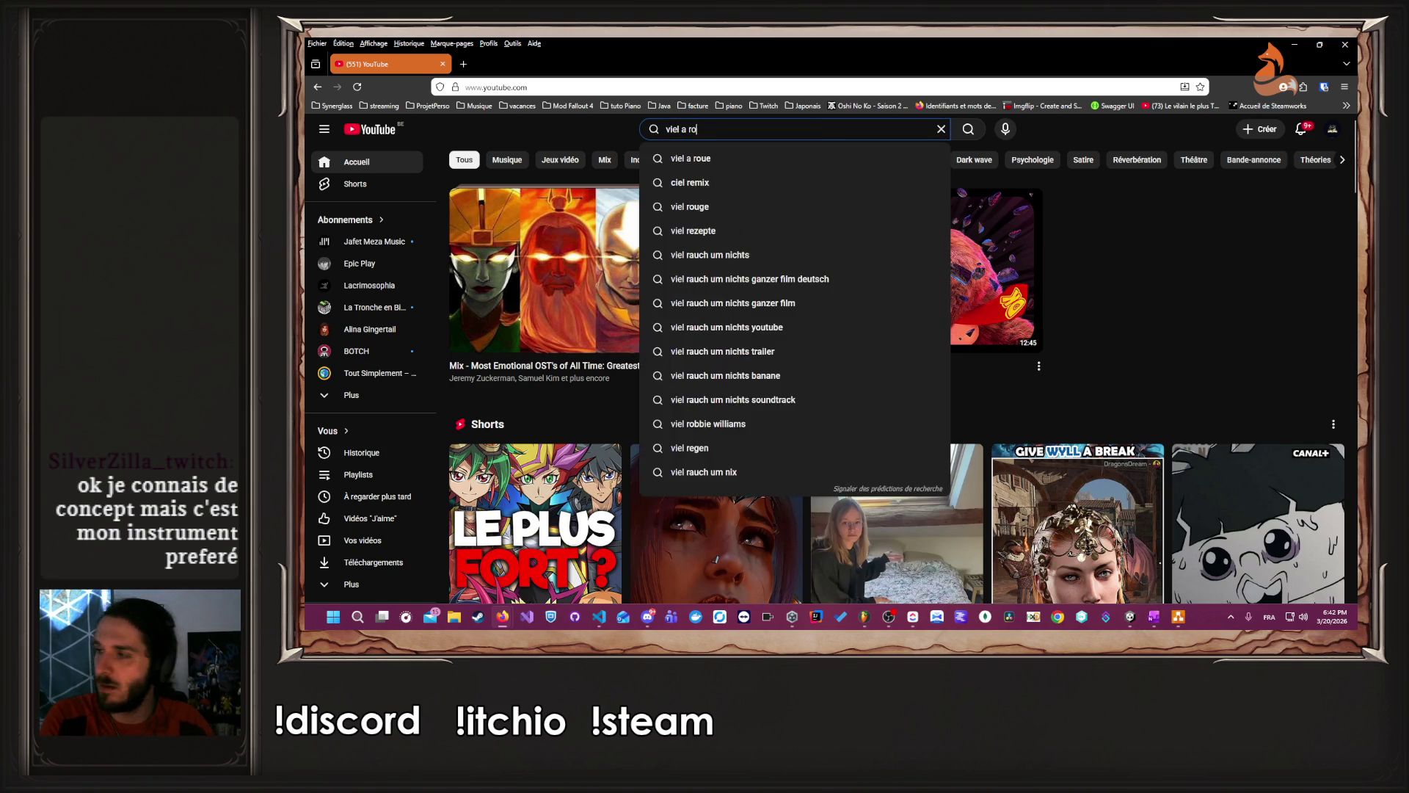
key("Return")
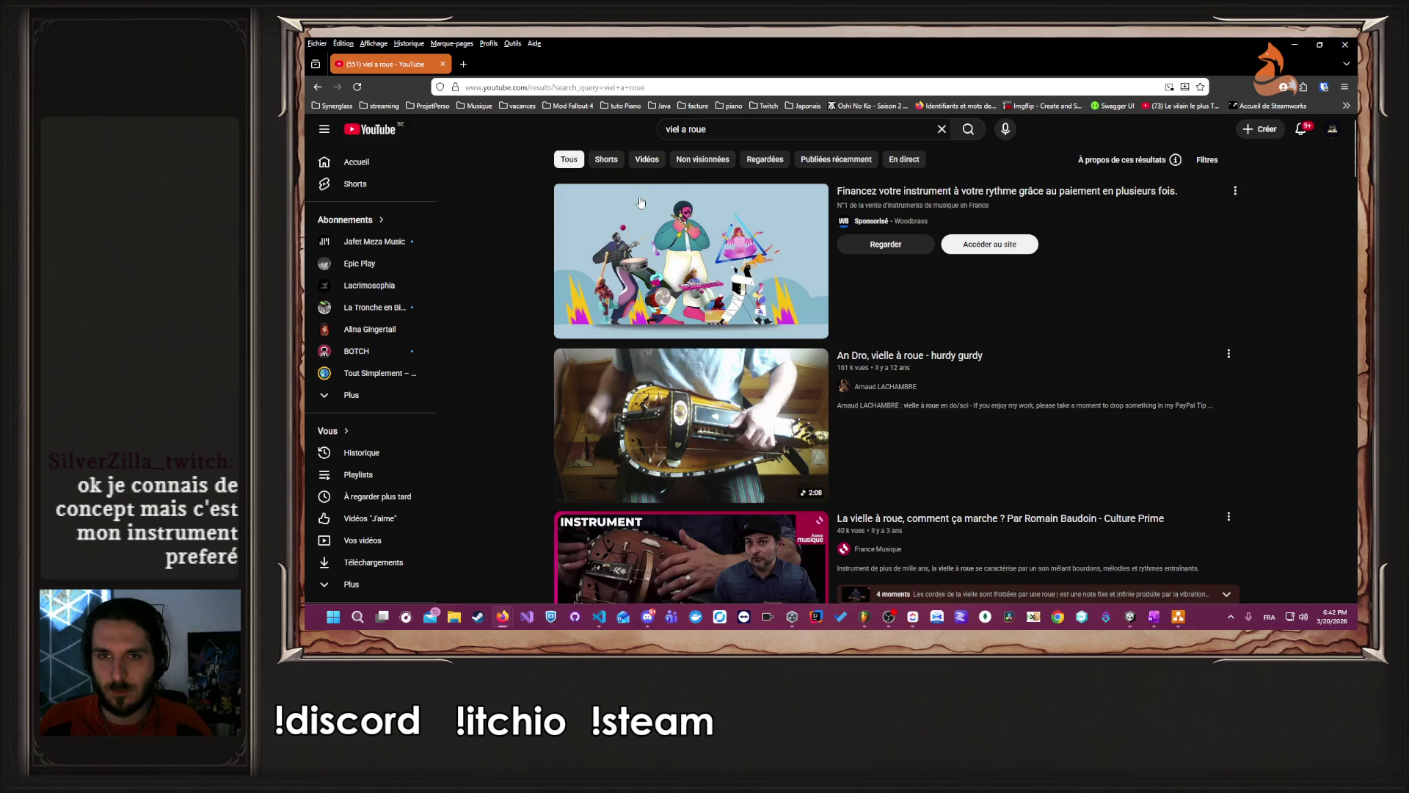
- Open the 'An Dro, vielle à roue - hurdy gurdy' video from the results
scroll(534, 256, "down", 2)
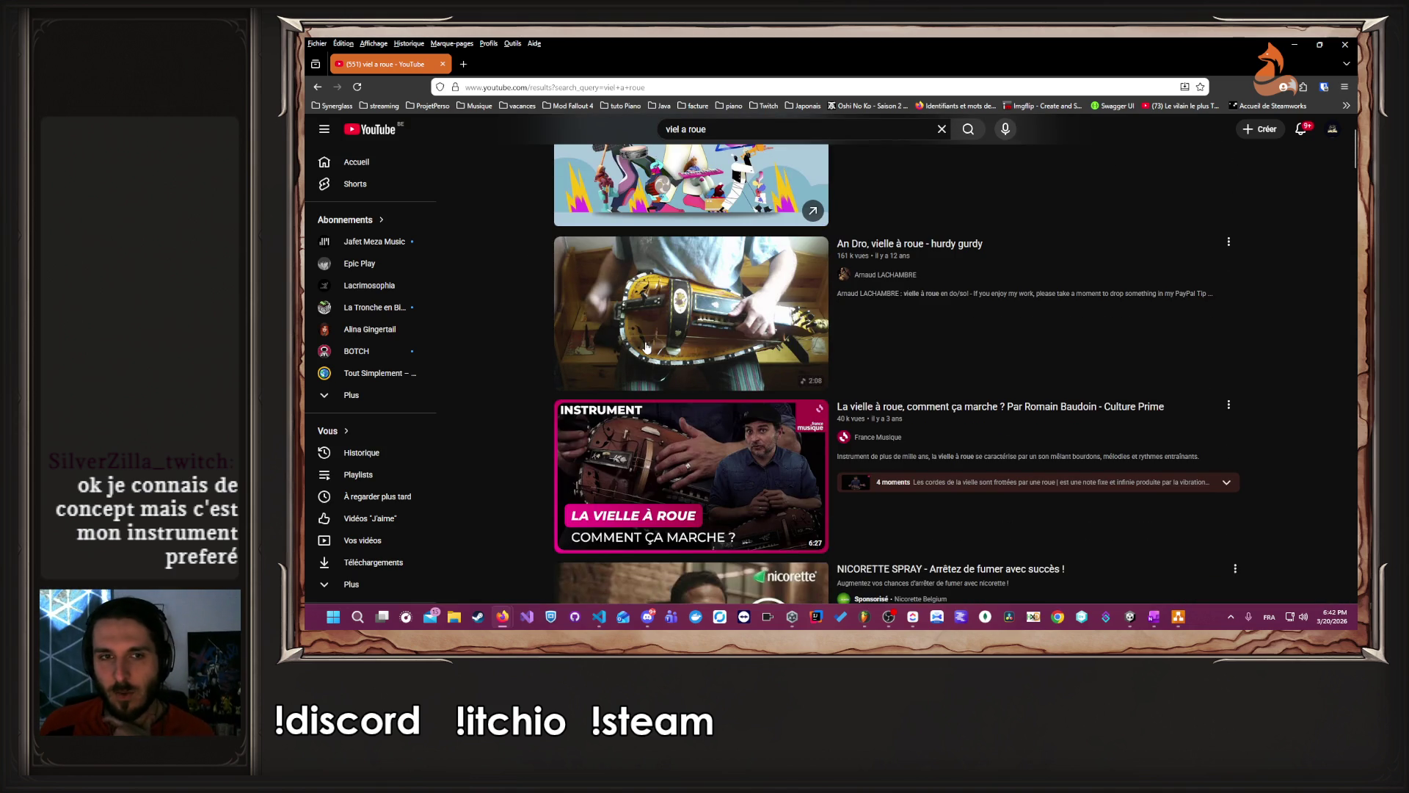
mouse_move(649, 348)
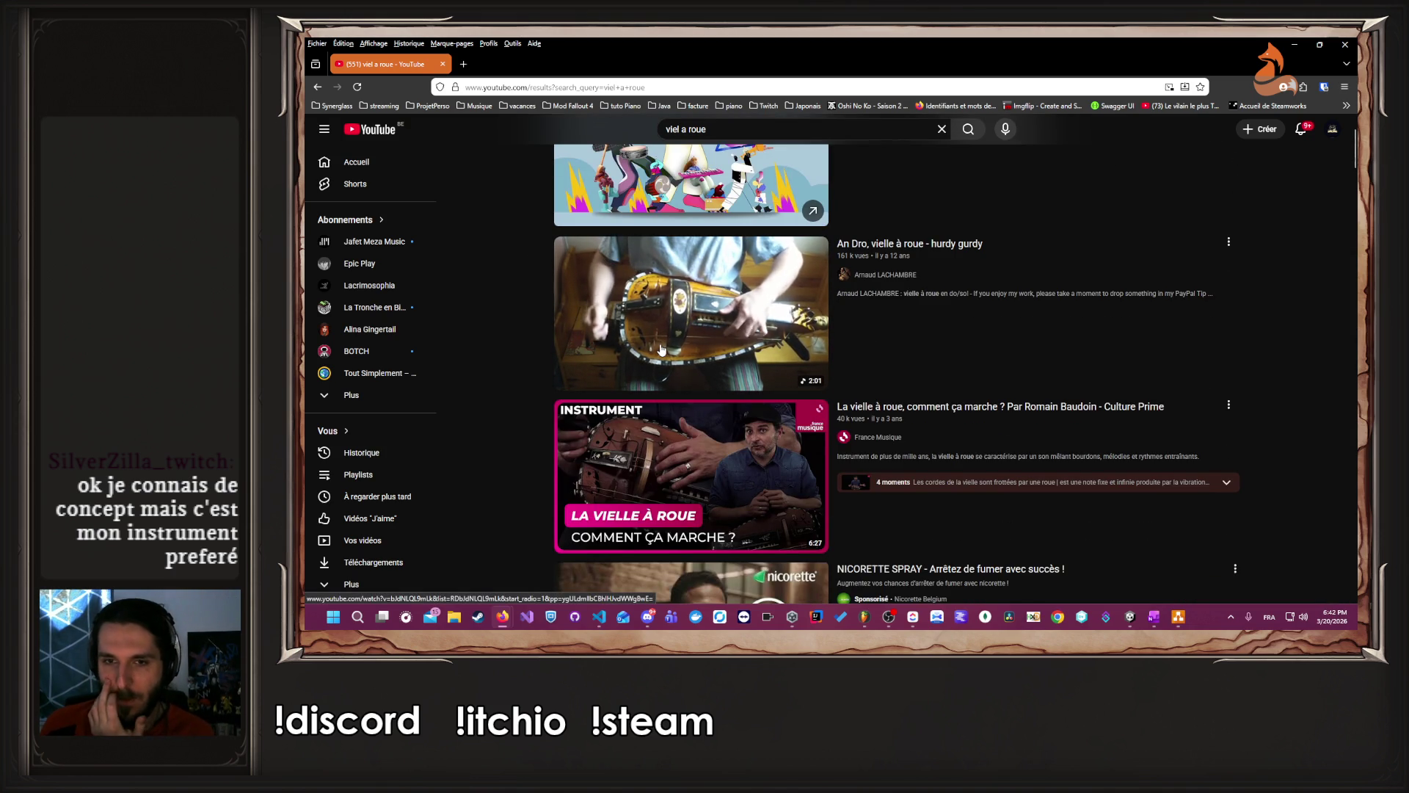
scroll(662, 350, "down", 2)
scroll(663, 350, "up", 2)
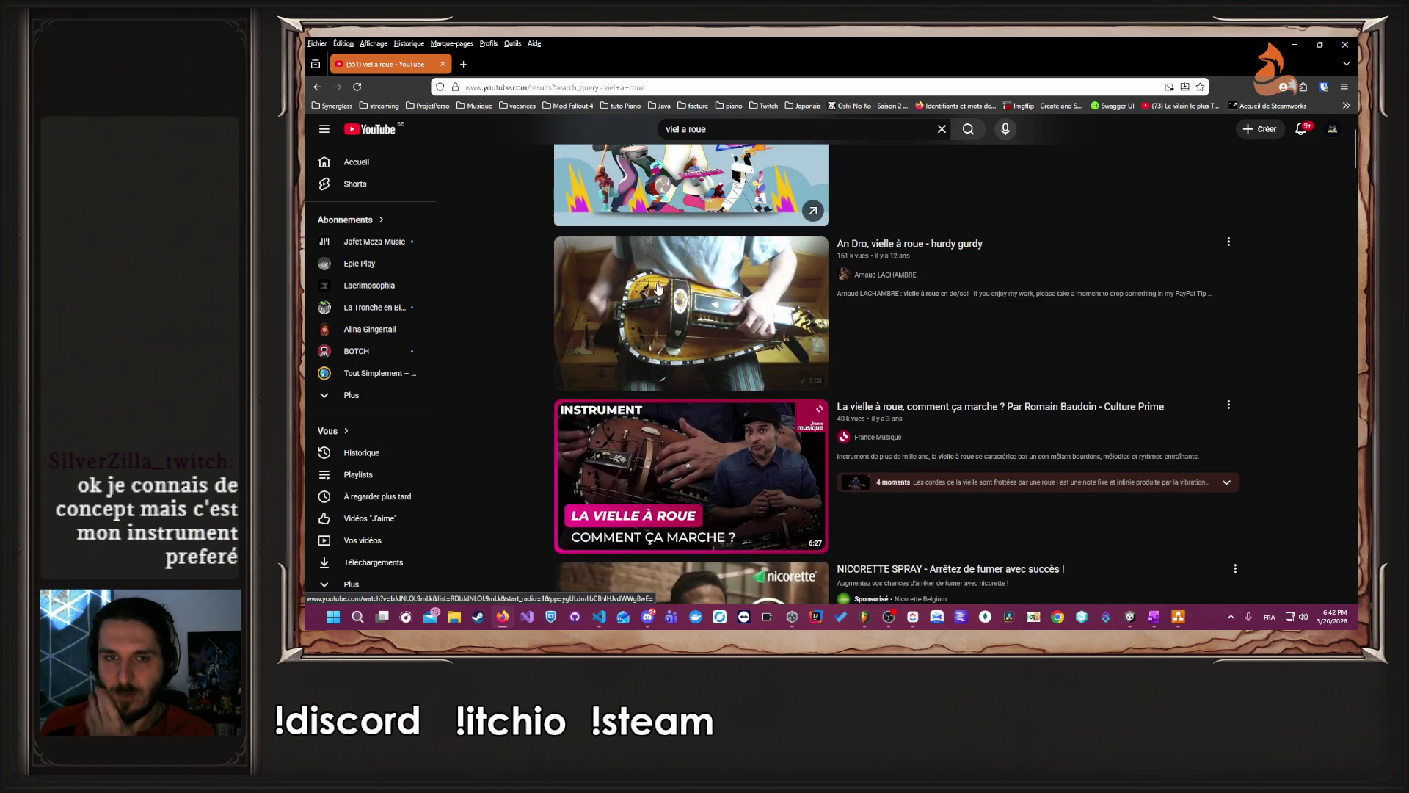
left_click(658, 288)
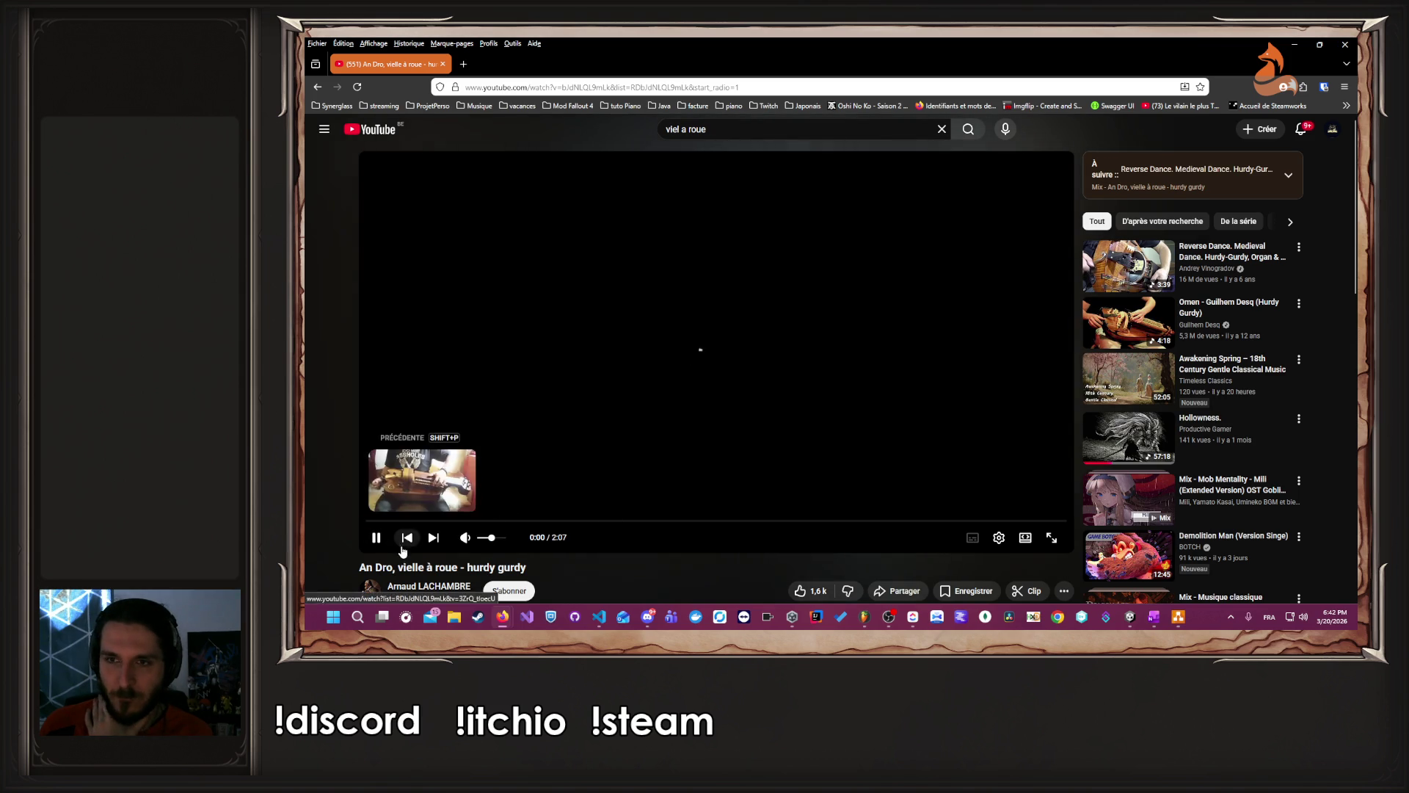
- Raise the volume, play the An Dro video to 0:09, then open the 'Reverse Dance' recommendation
left_click(495, 543)
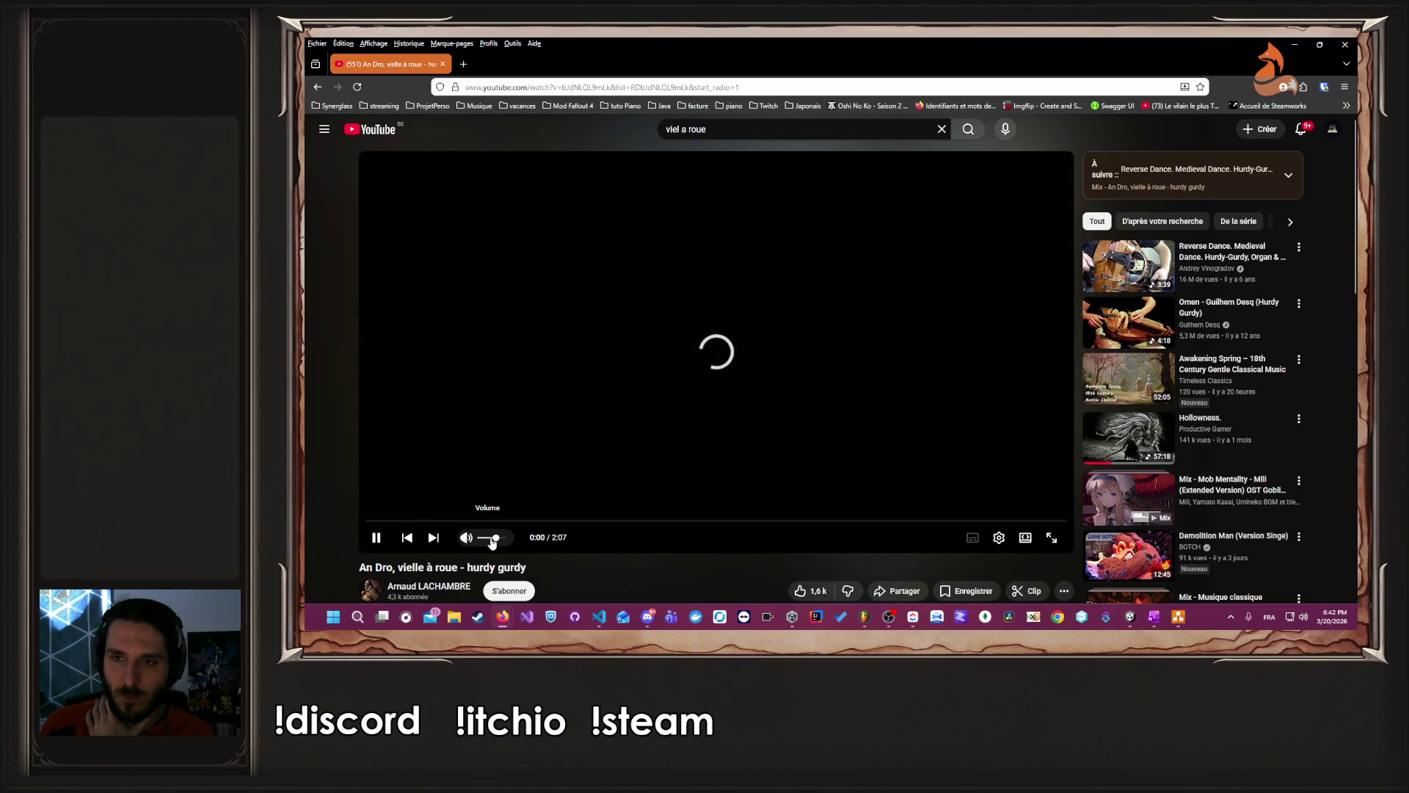
left_click(602, 429)
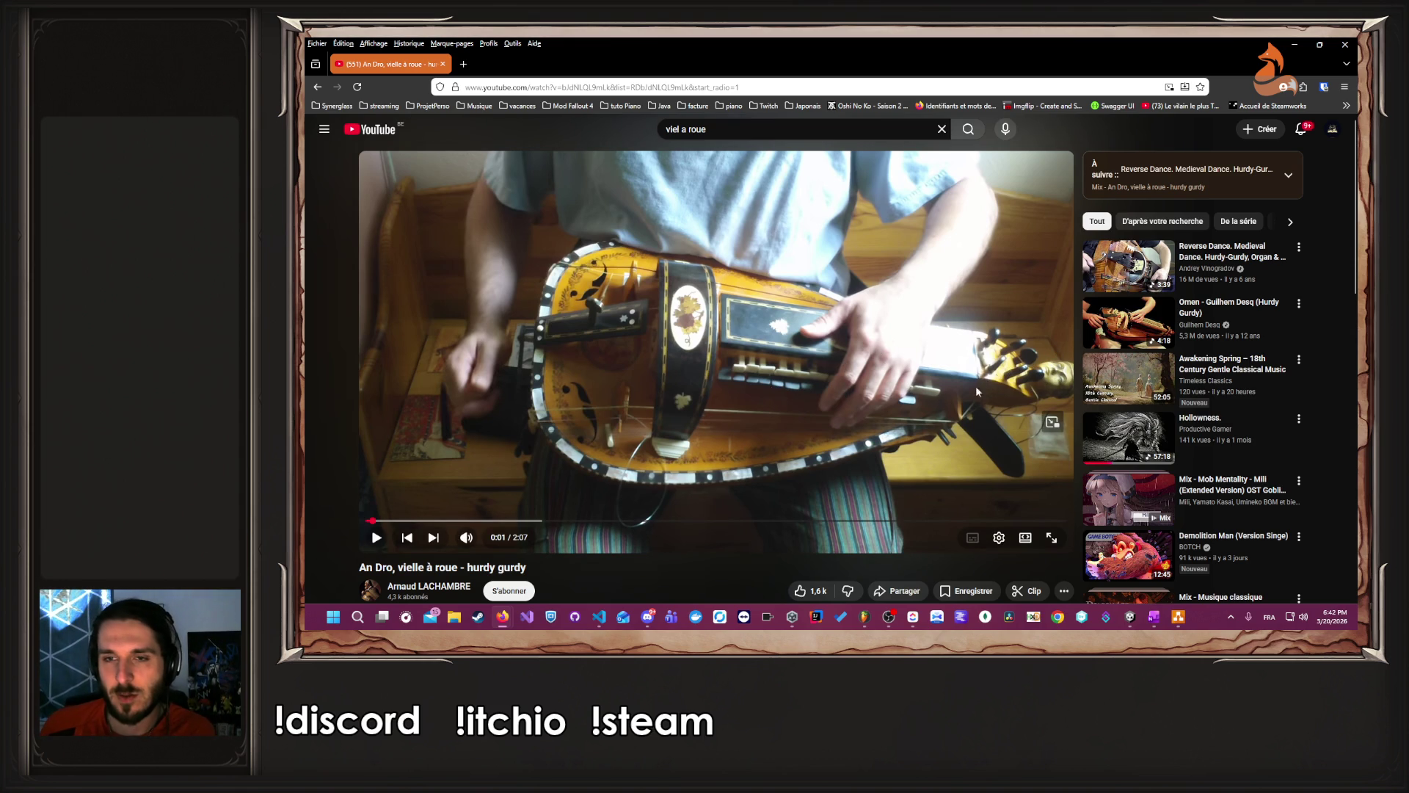
left_click(519, 339)
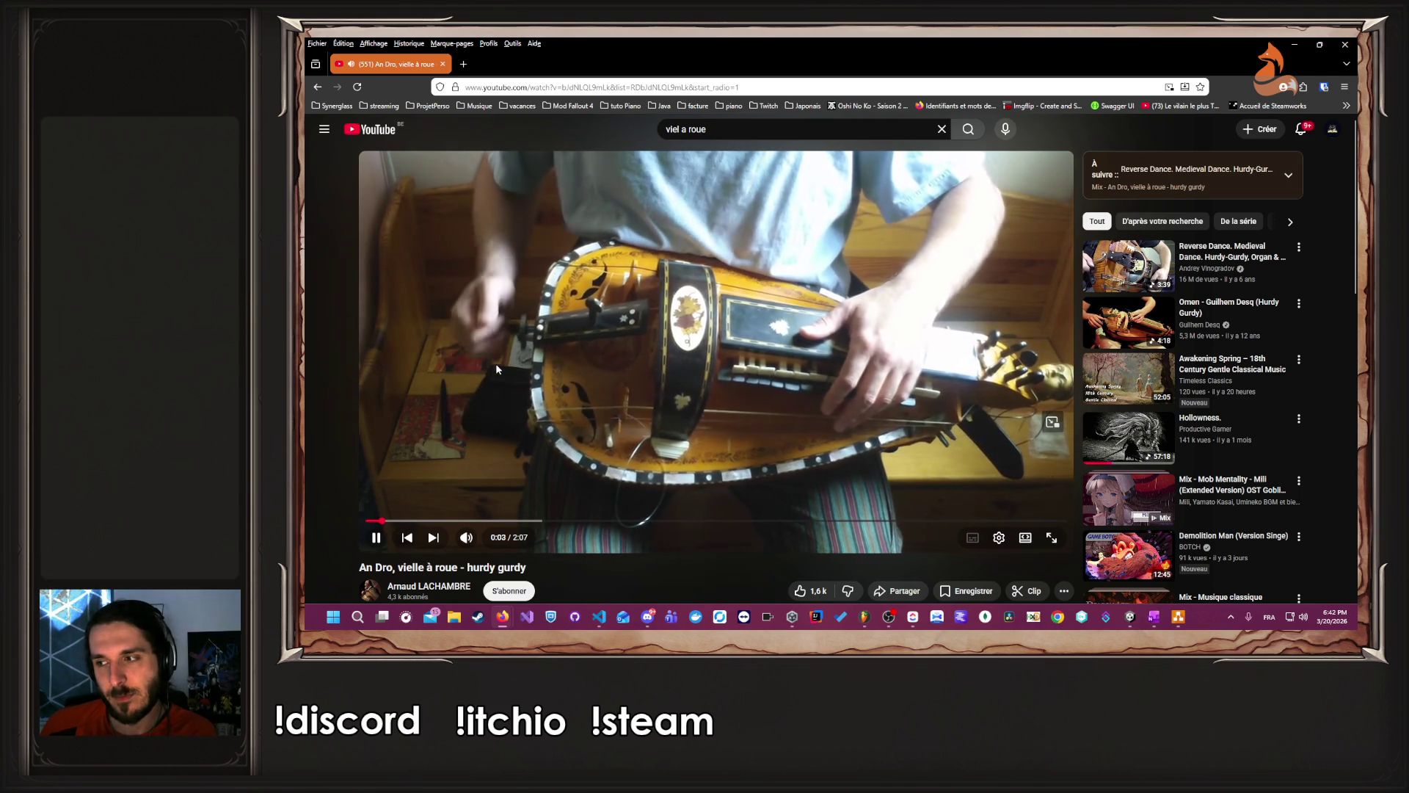
key("space")
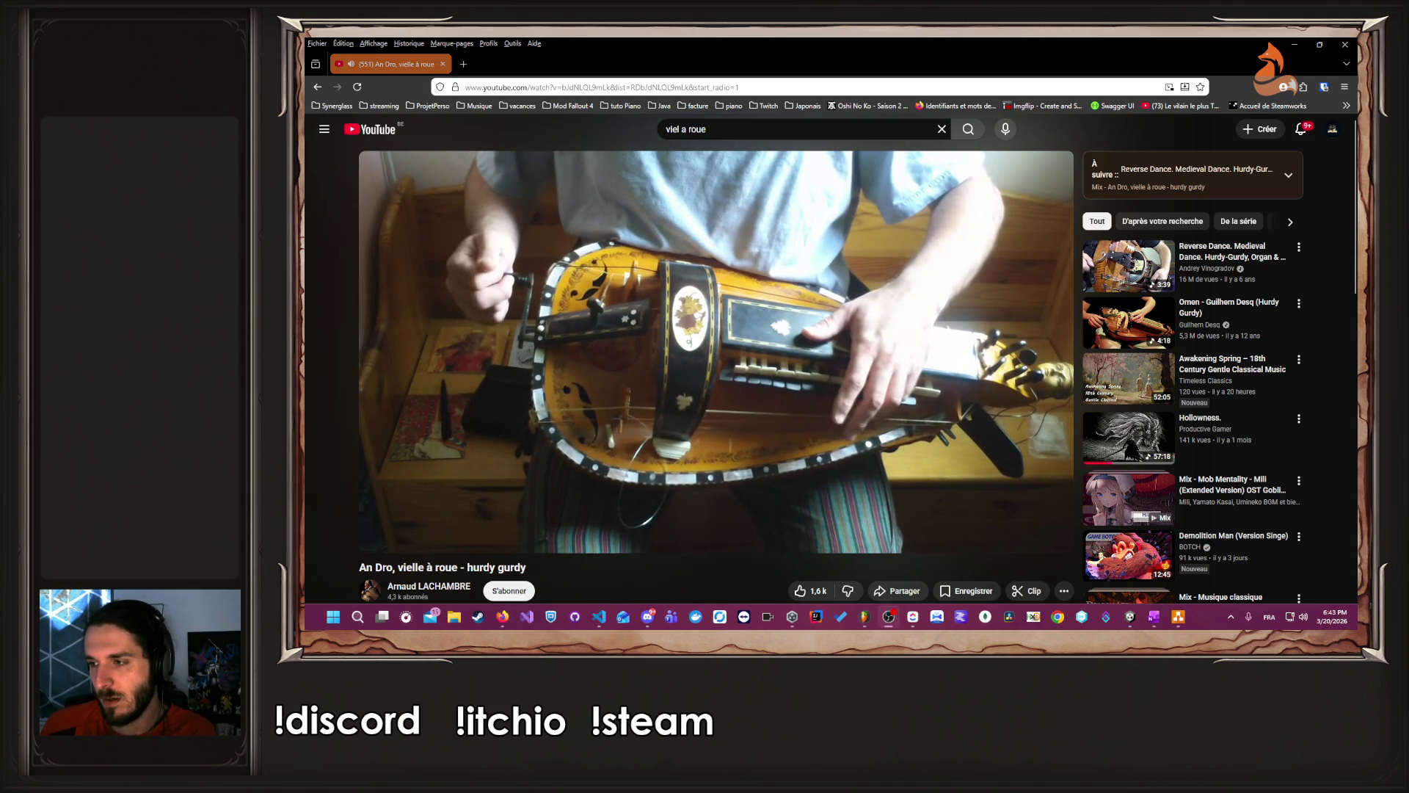
left_click(1000, 424)
left_click(1001, 424)
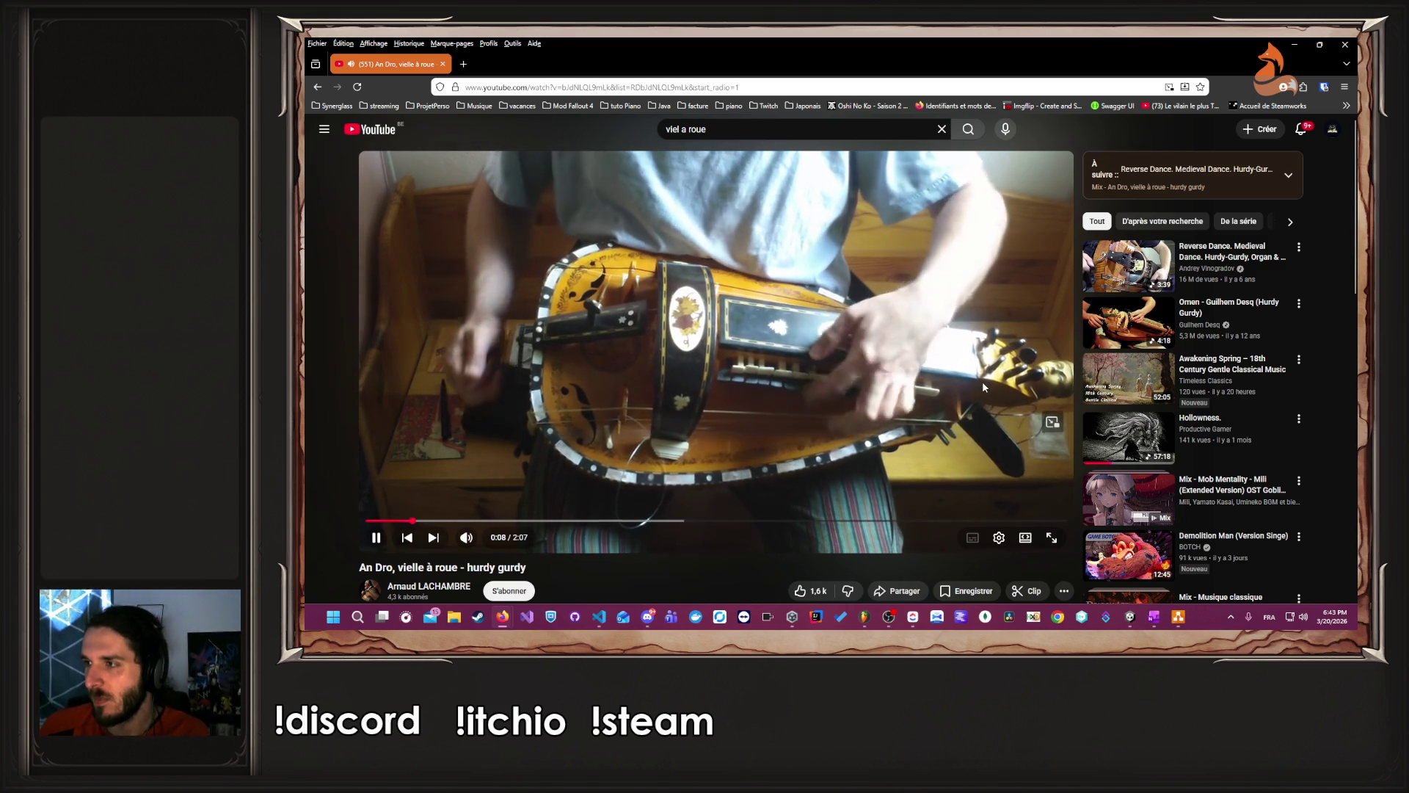
left_click(982, 387)
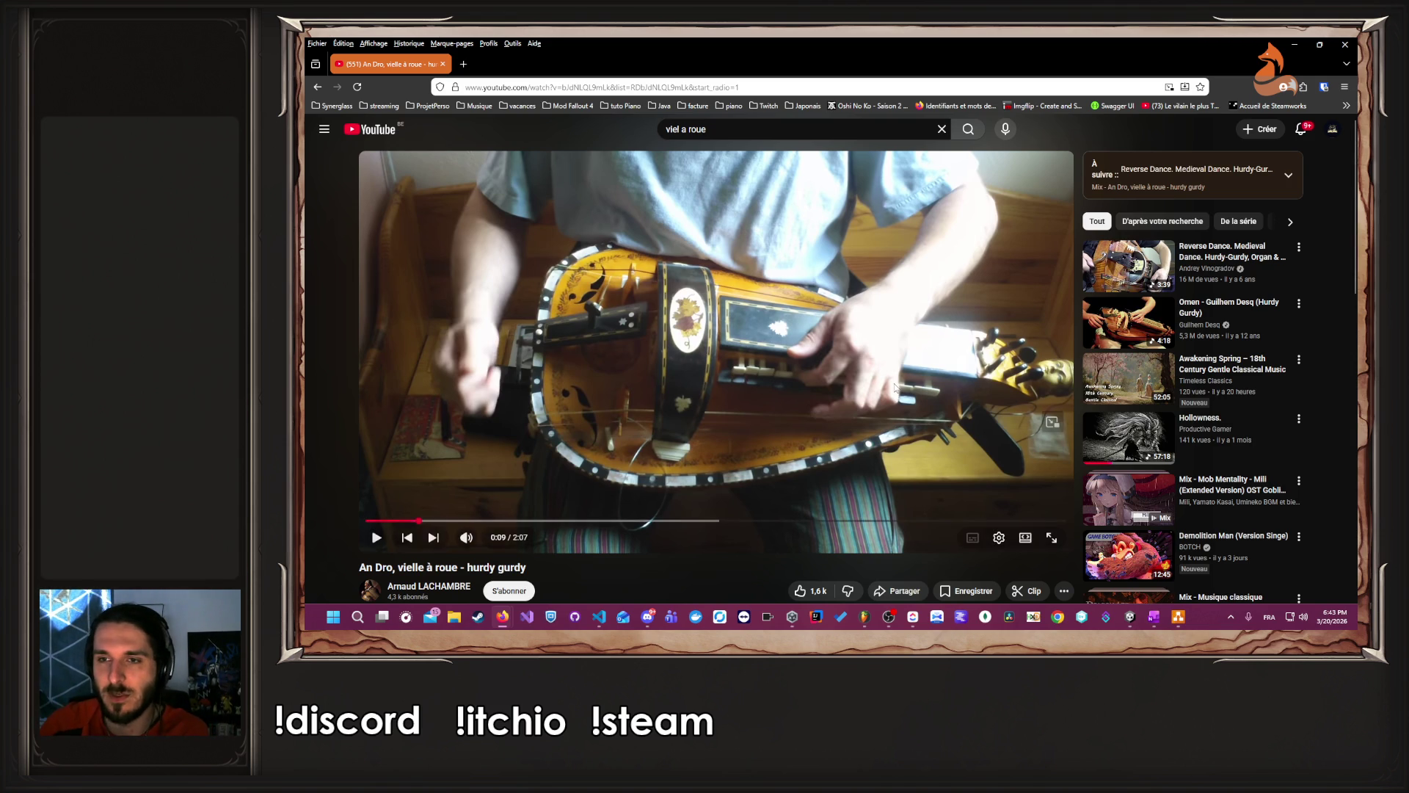
left_click(1118, 257)
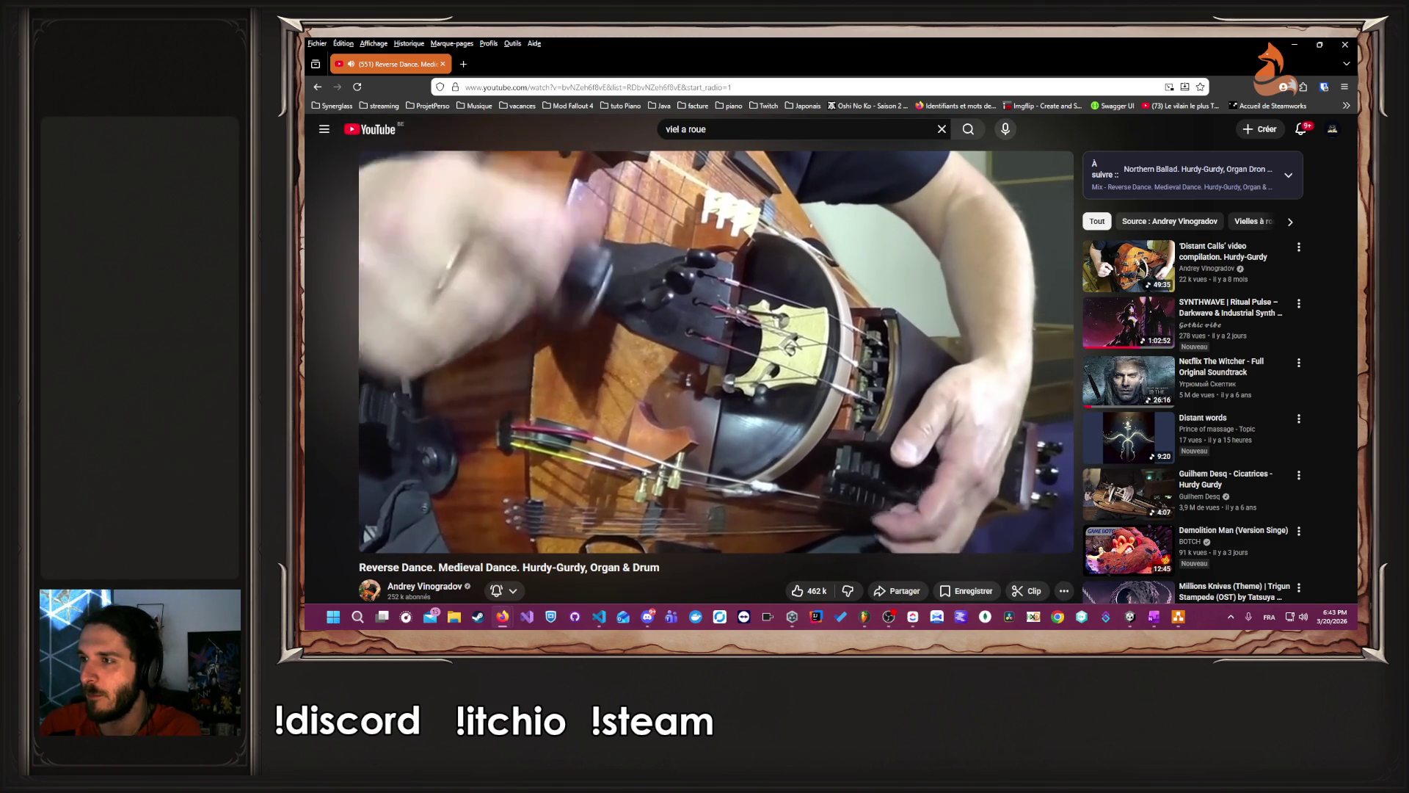
mouse_move(615, 293)
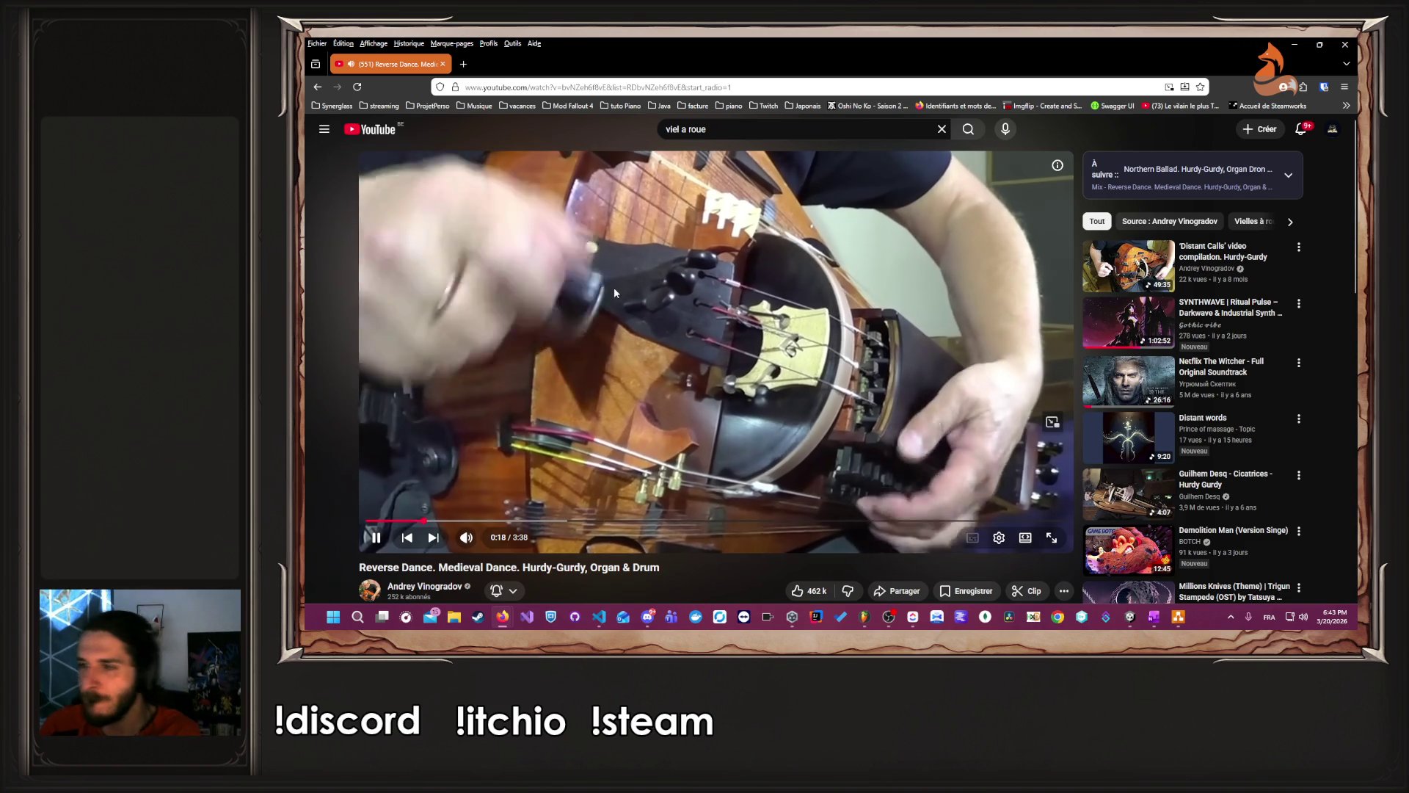
left_click(680, 302)
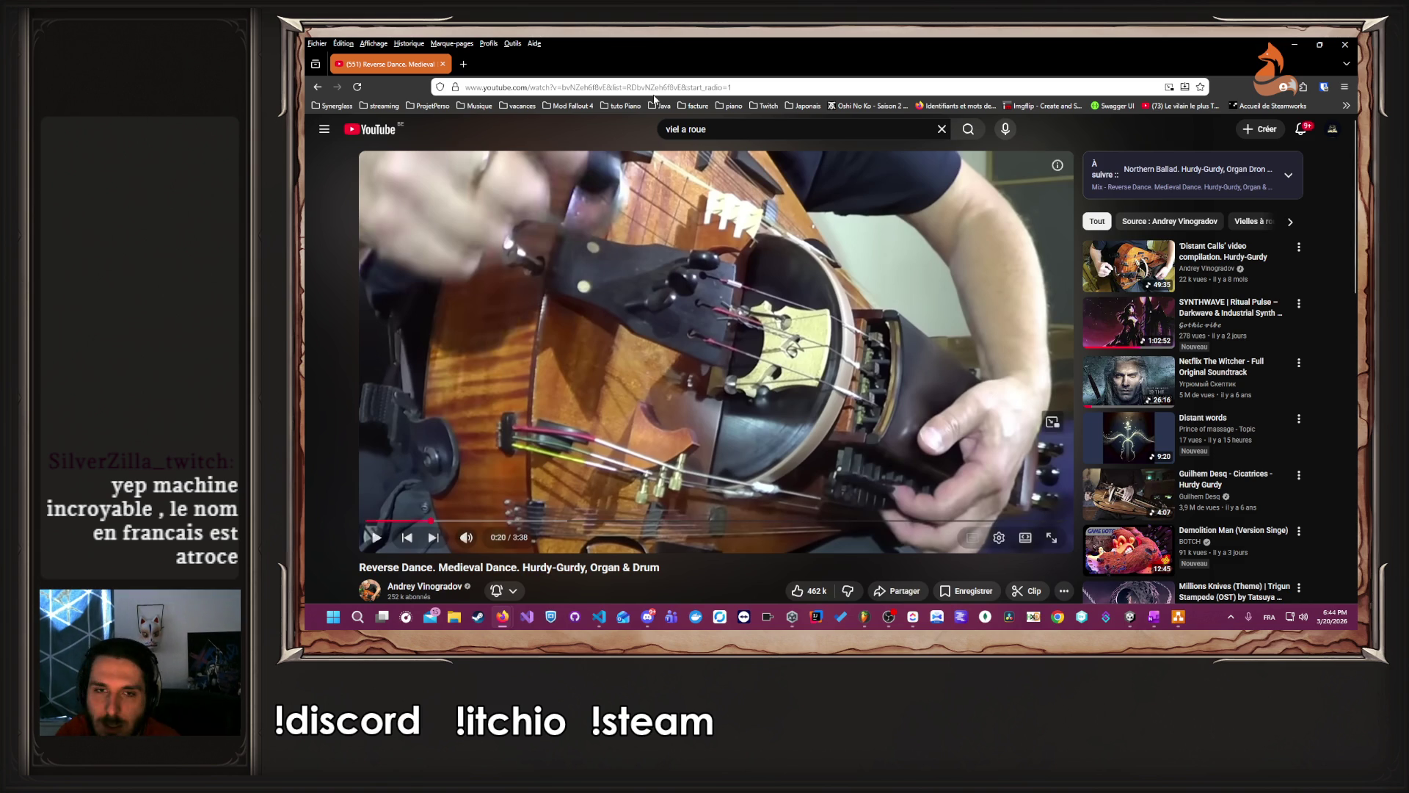
- Minimise the YouTube Firefox window, FL Studio, and the Unity Editor in turn
left_click(1294, 44)
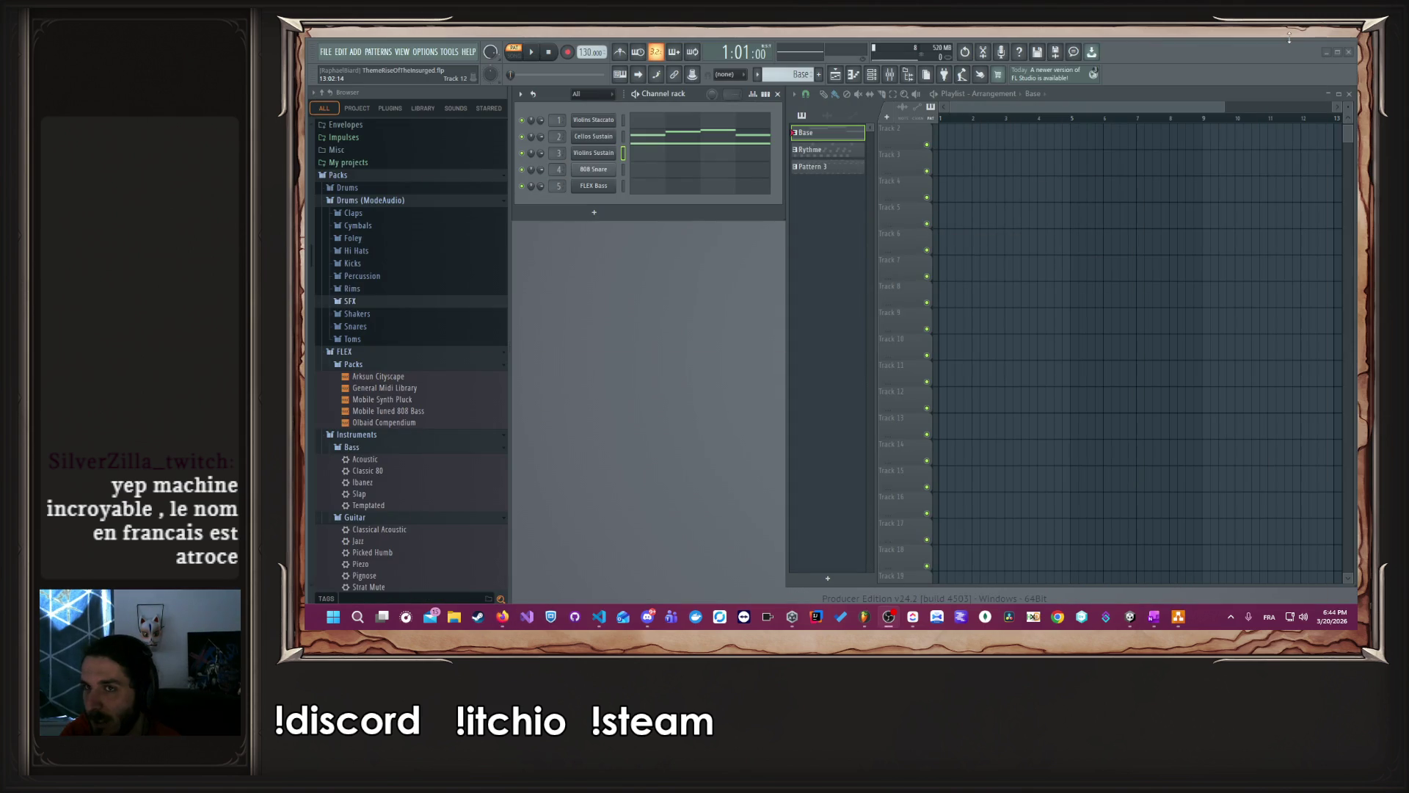
left_click(1328, 53)
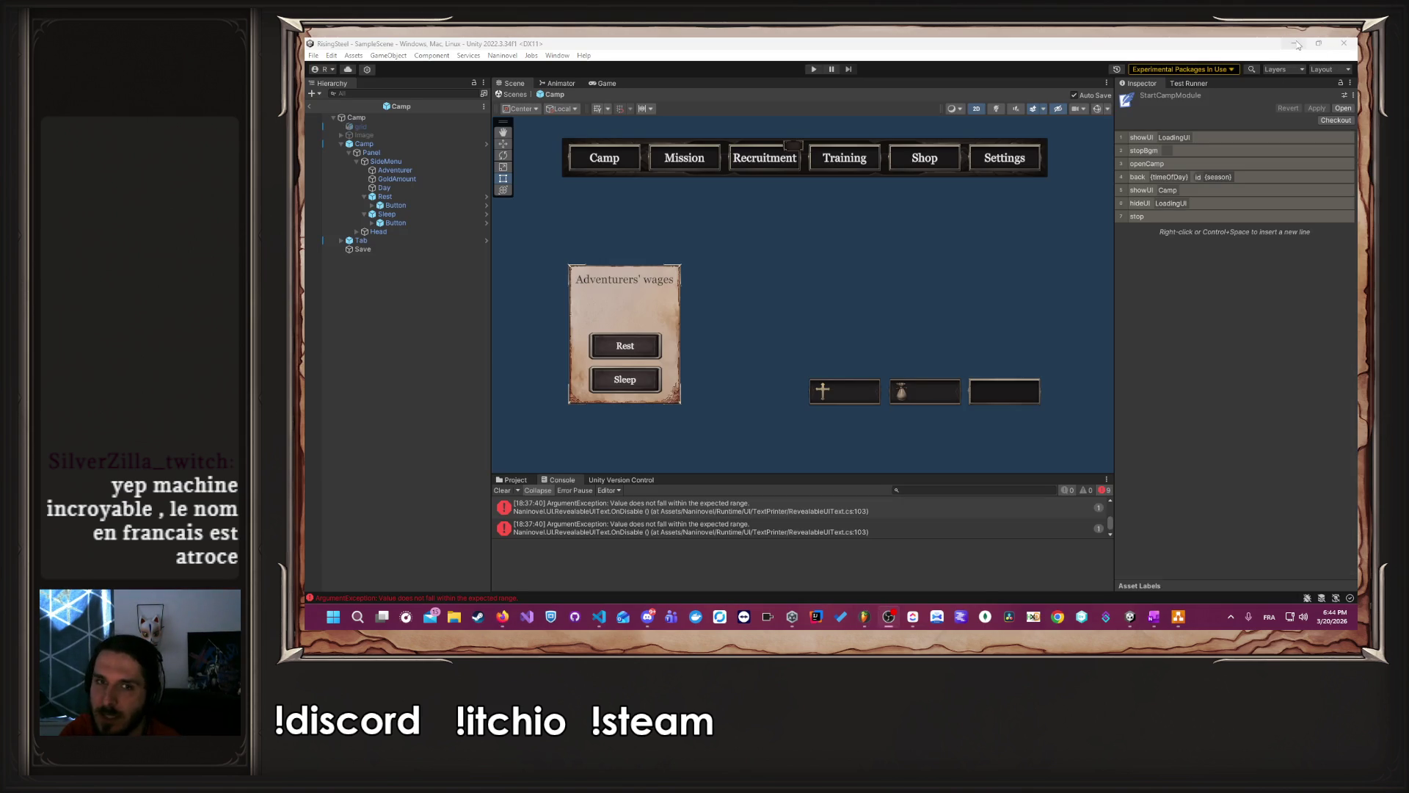
left_click(1297, 44)
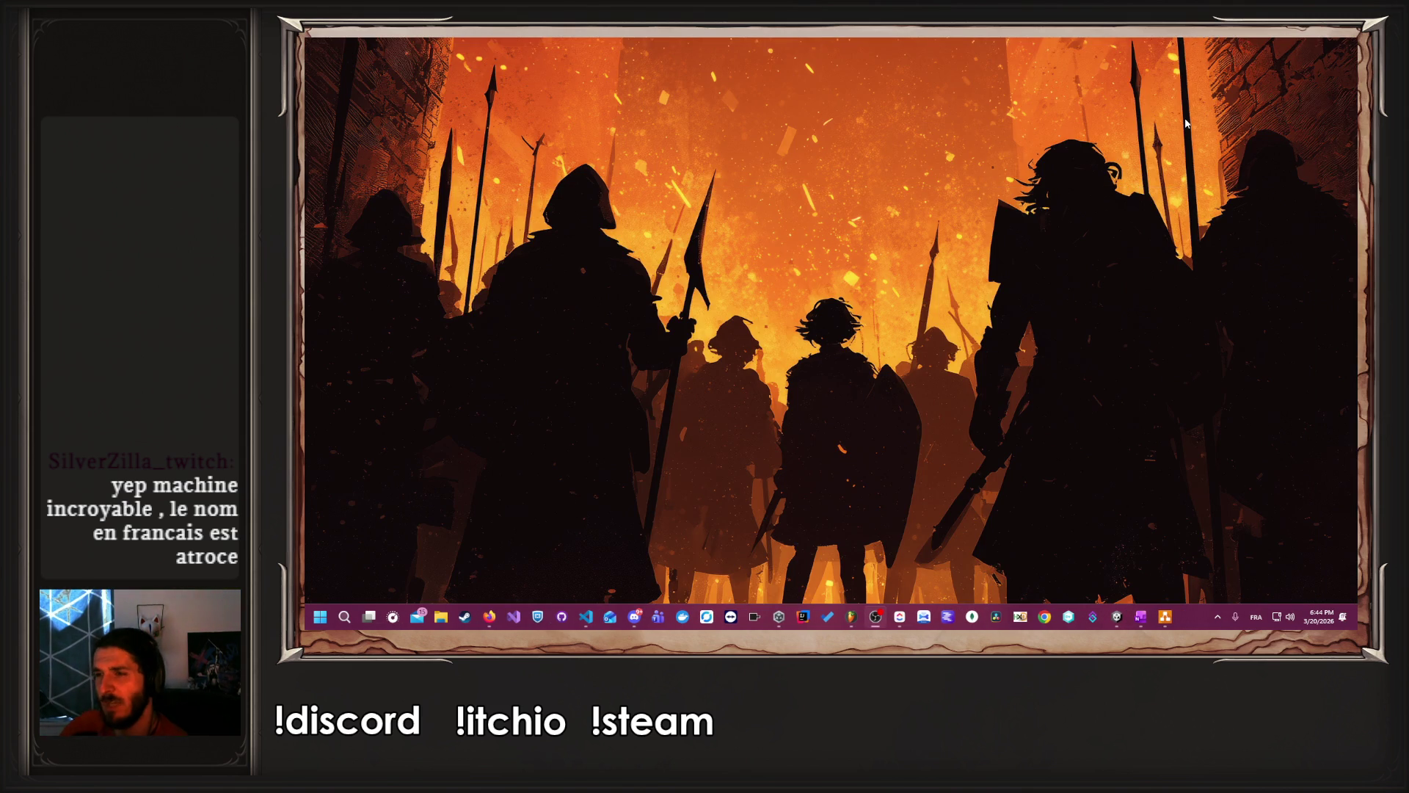